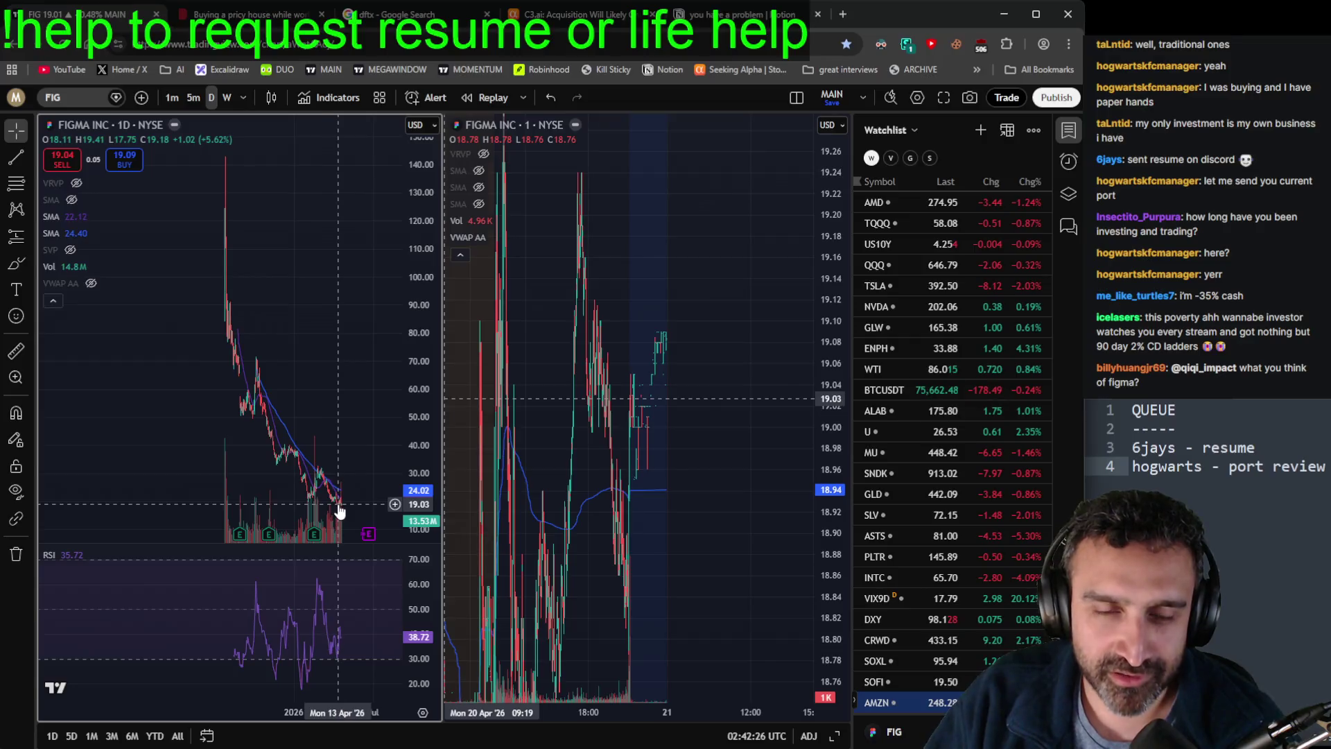
Step: Replace FIG with the SQQQ ticker on both TradingView charts
left_click(82, 95)
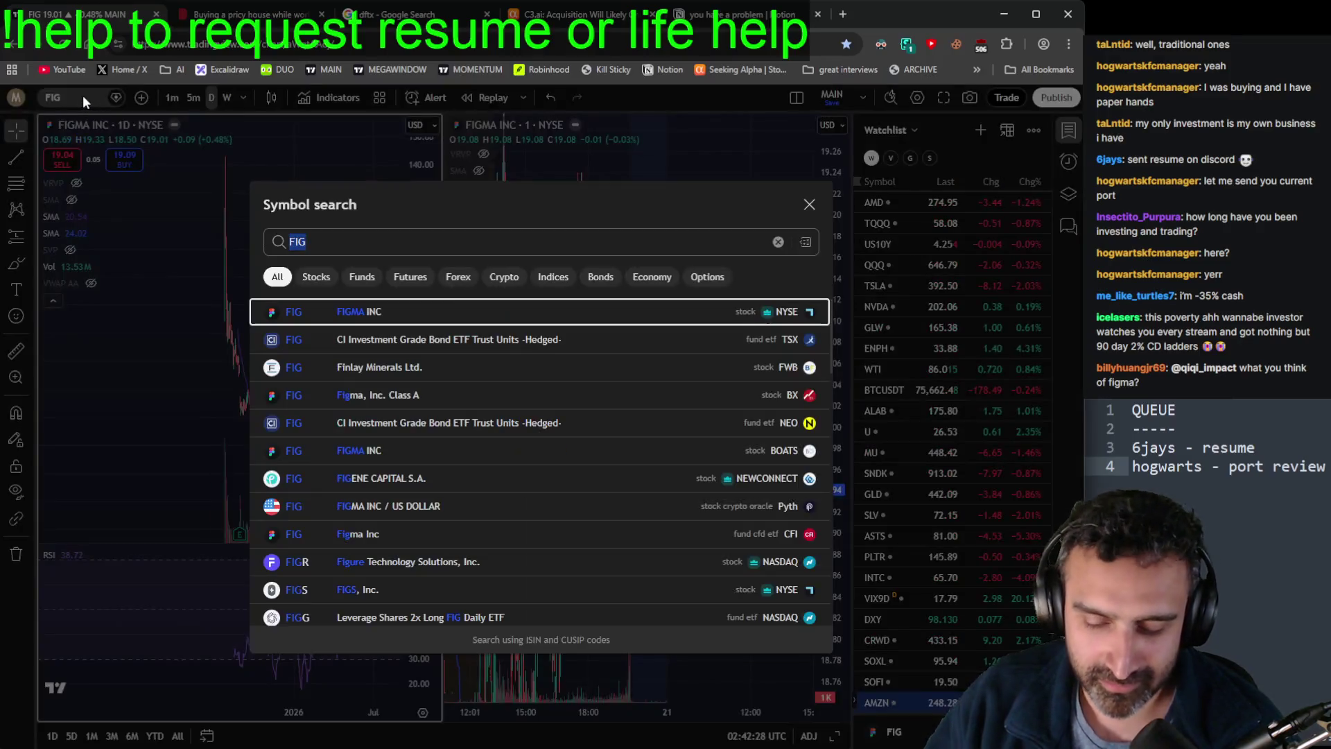
type("SQQQ")
key("Return")
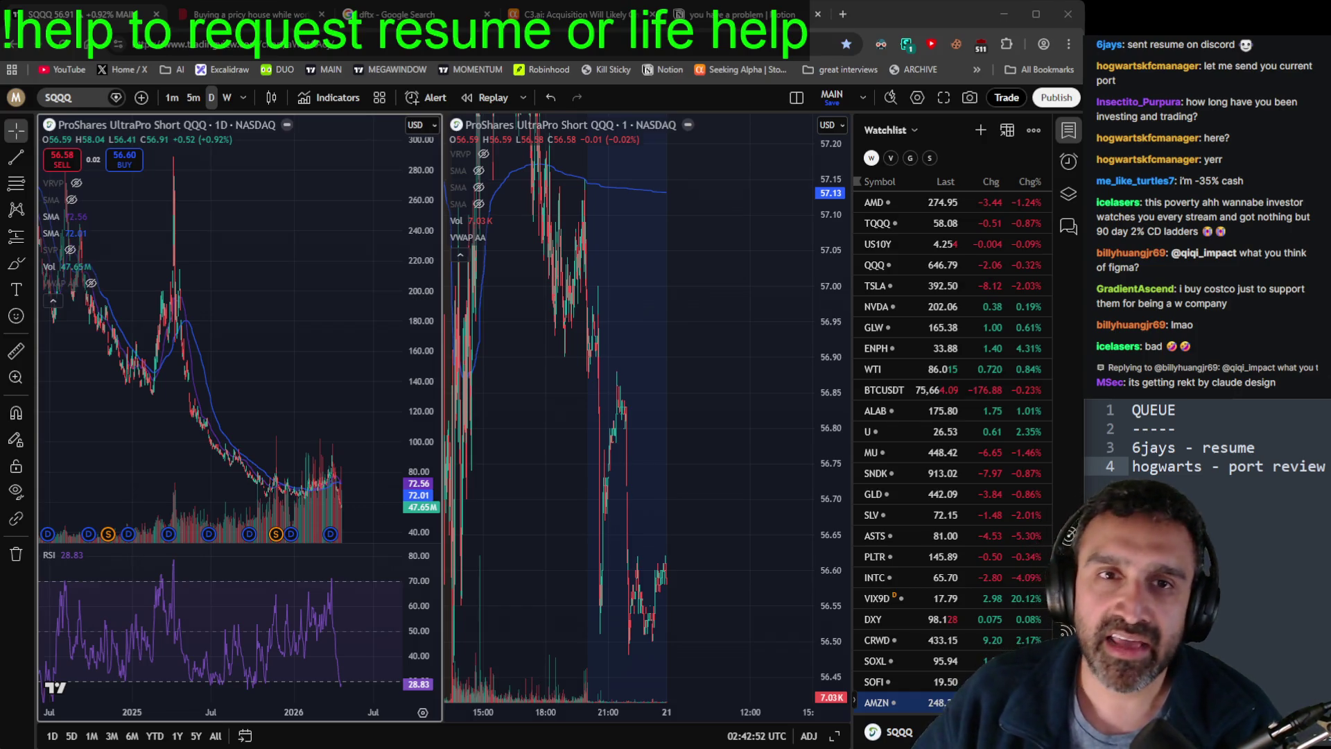
left_click(84, 102)
Step: Chart Costco (COST) in place of SQQQ
type("cost")
key("Return")
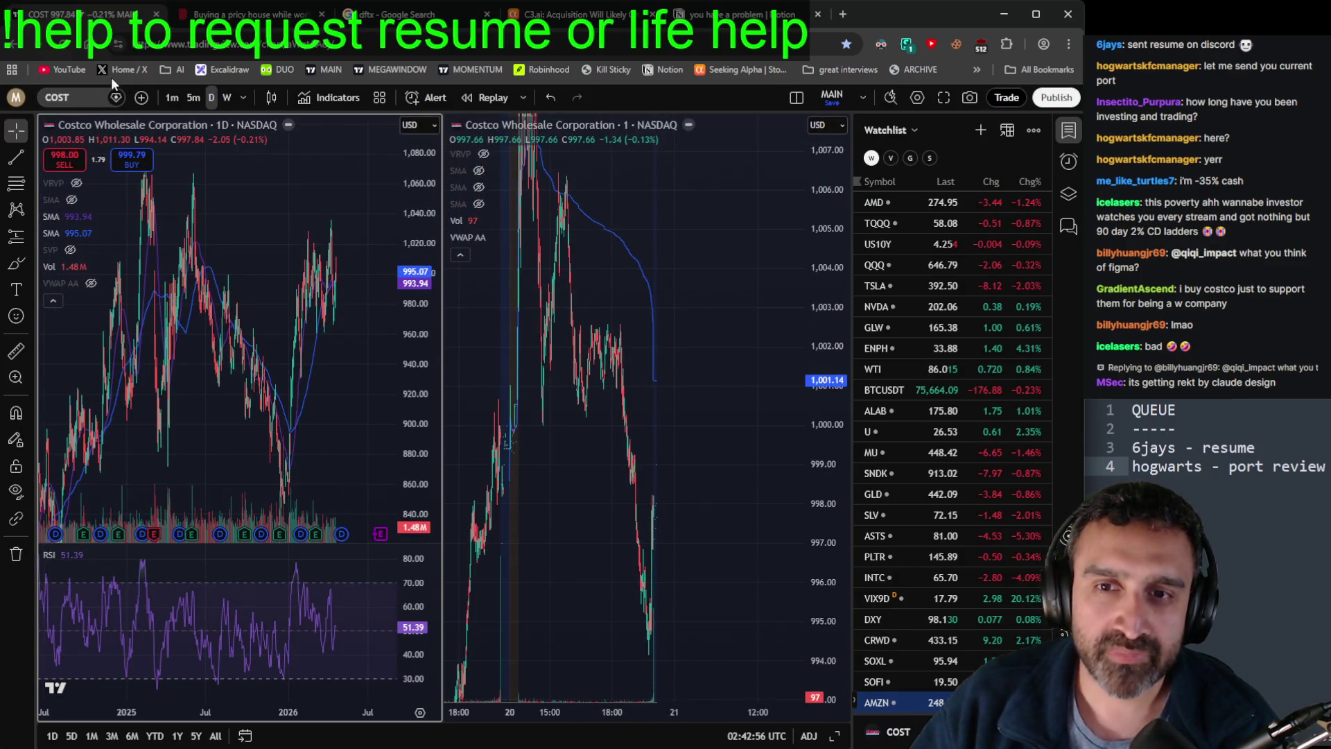
scroll(307, 430, "down", 5)
scroll(307, 430, "down", 2)
scroll(336, 326, "up", 2)
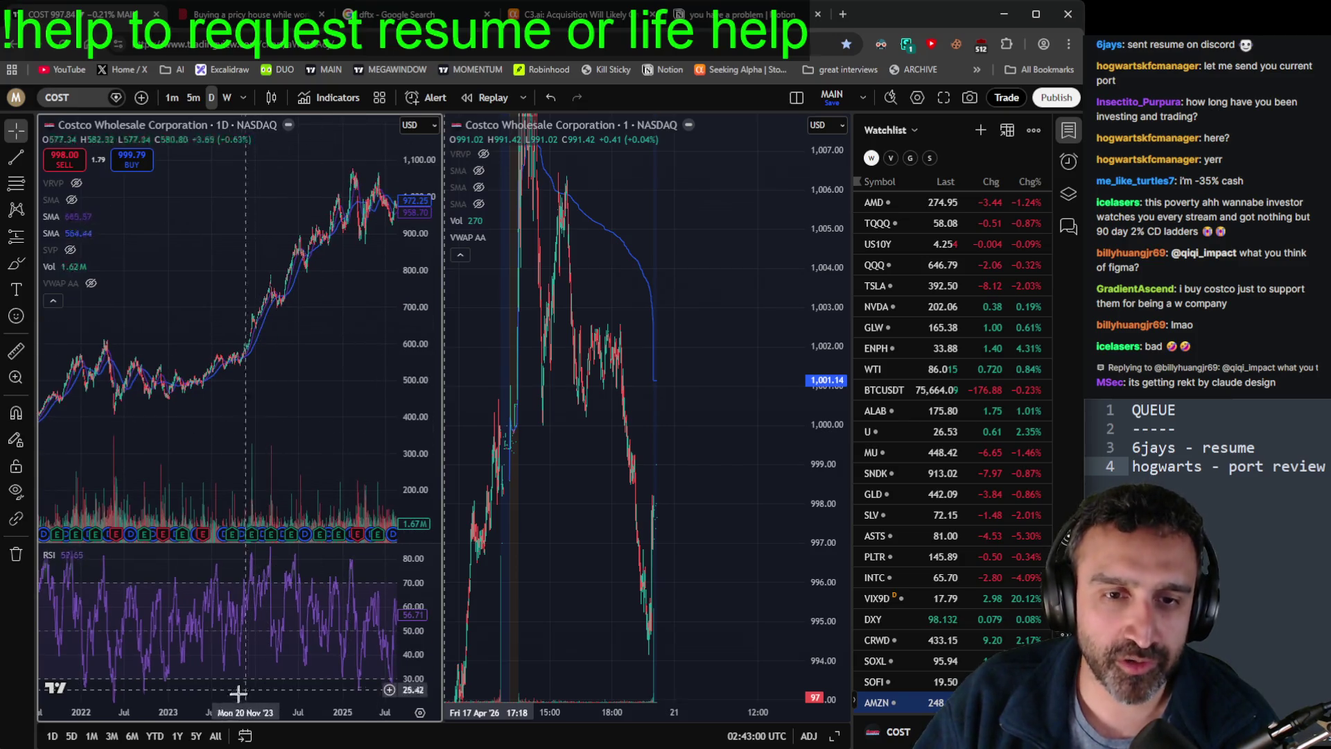
Step: View COST's long-run rise on weekly candles with a compressed price scale, then return to daily
left_click(227, 97)
scroll(355, 394, "left", 10)
scroll(332, 294, "right", 15)
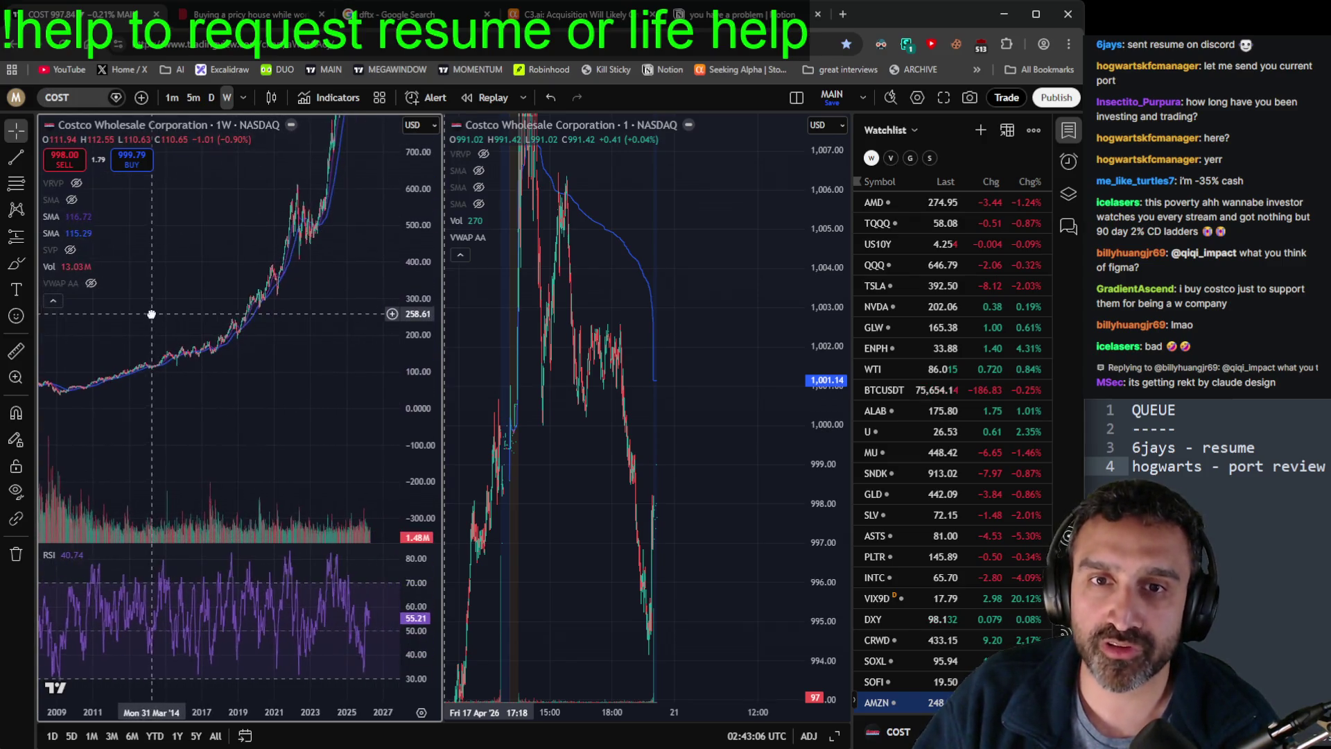
left_click_drag(404, 339, 407, 416)
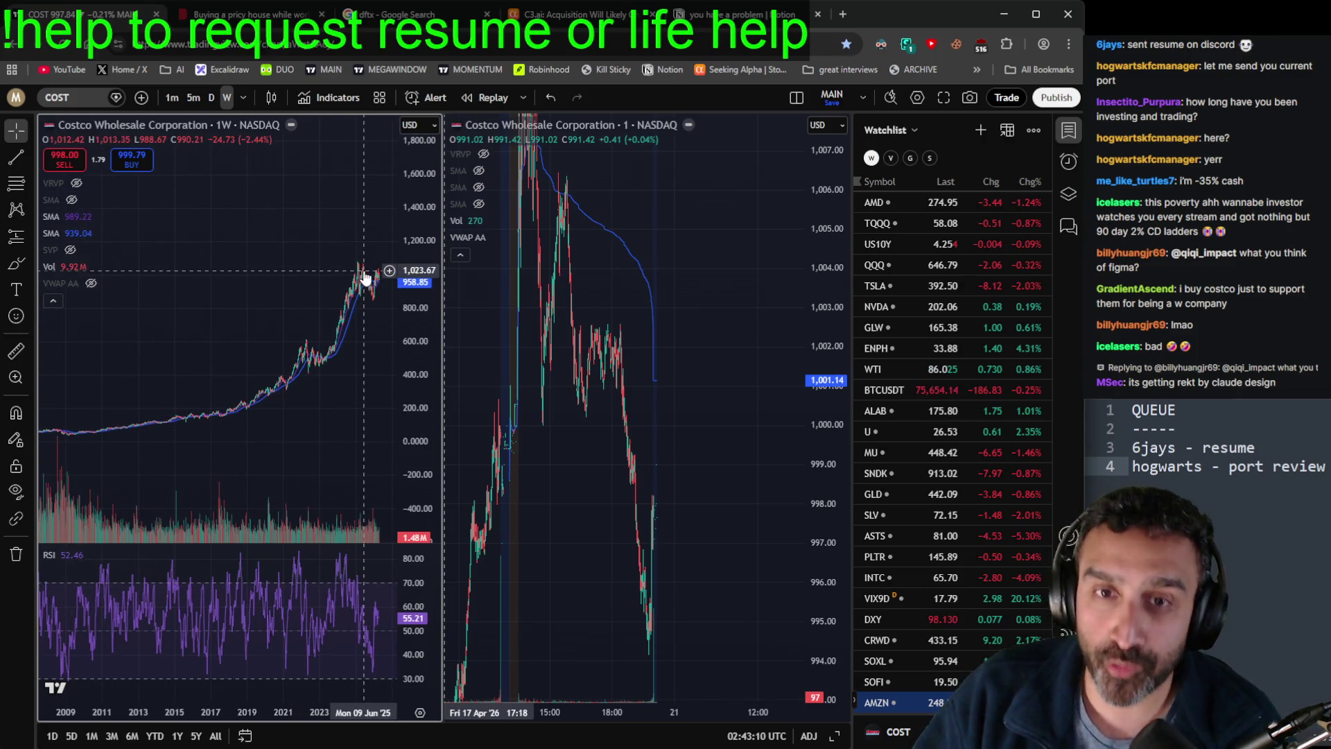
left_click(210, 98)
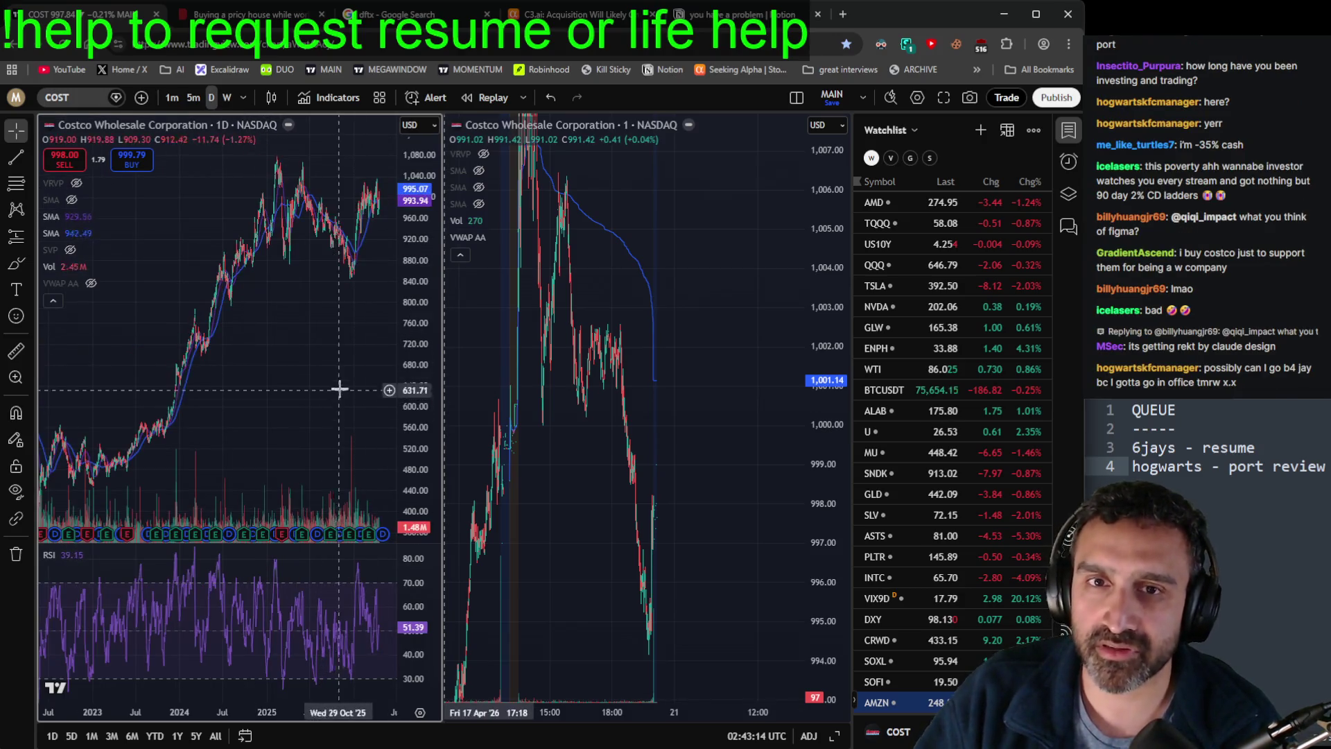
left_click(1068, 535)
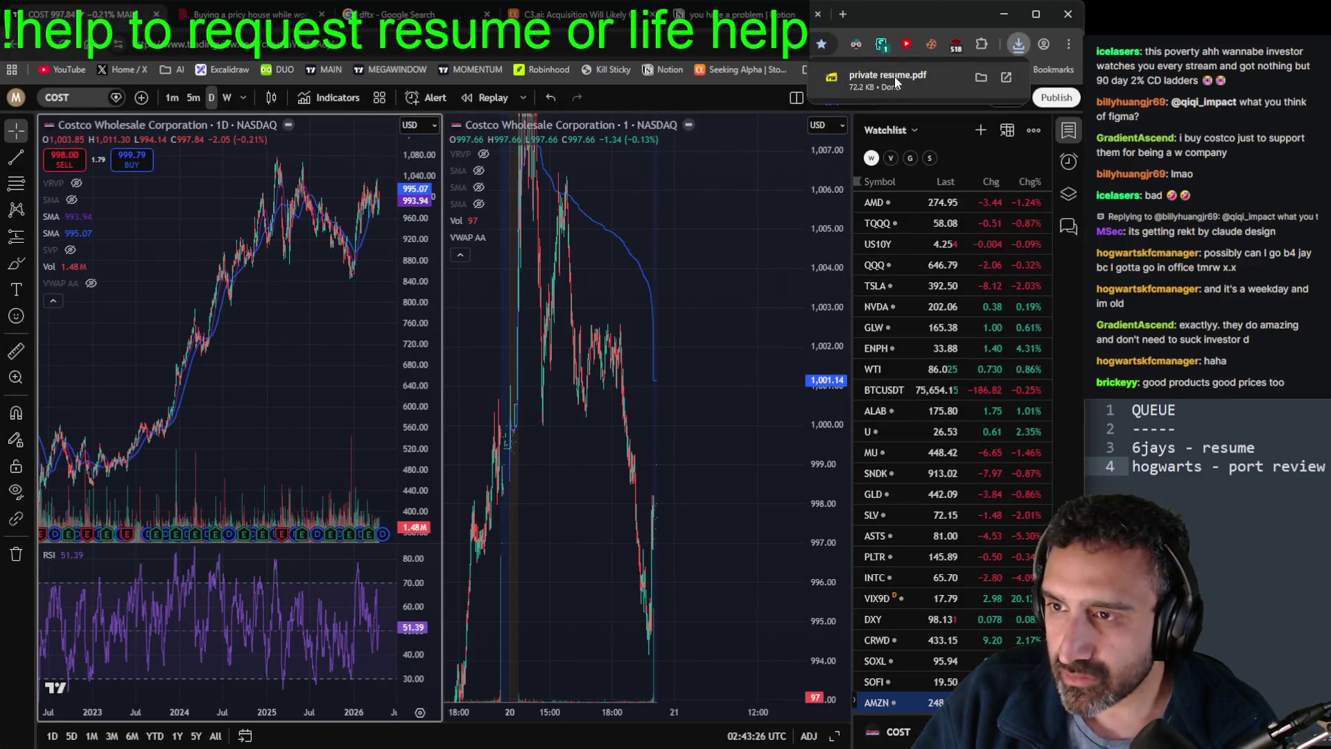
Step: Open private resume.pdf from downloads and scroll through it zoomed to 156%
left_click(895, 76)
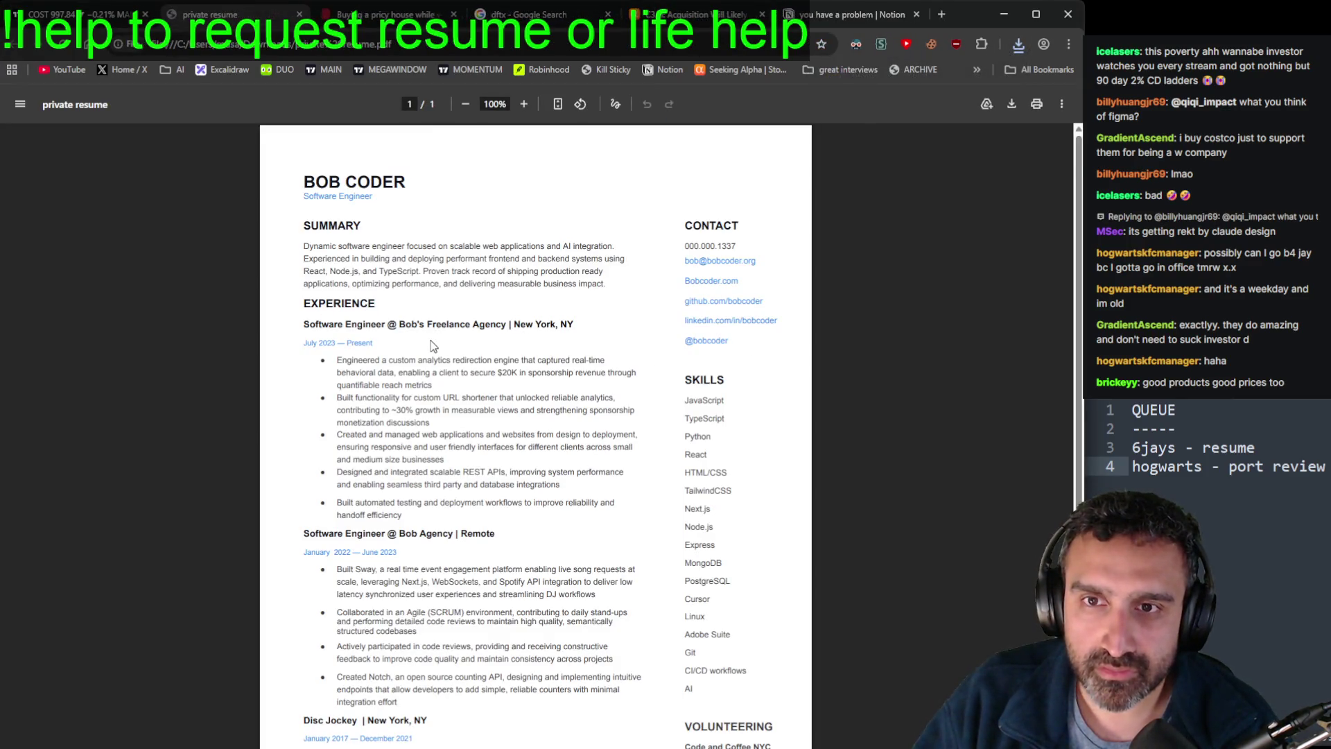
scroll(434, 347, "up", 3, "ctrl")
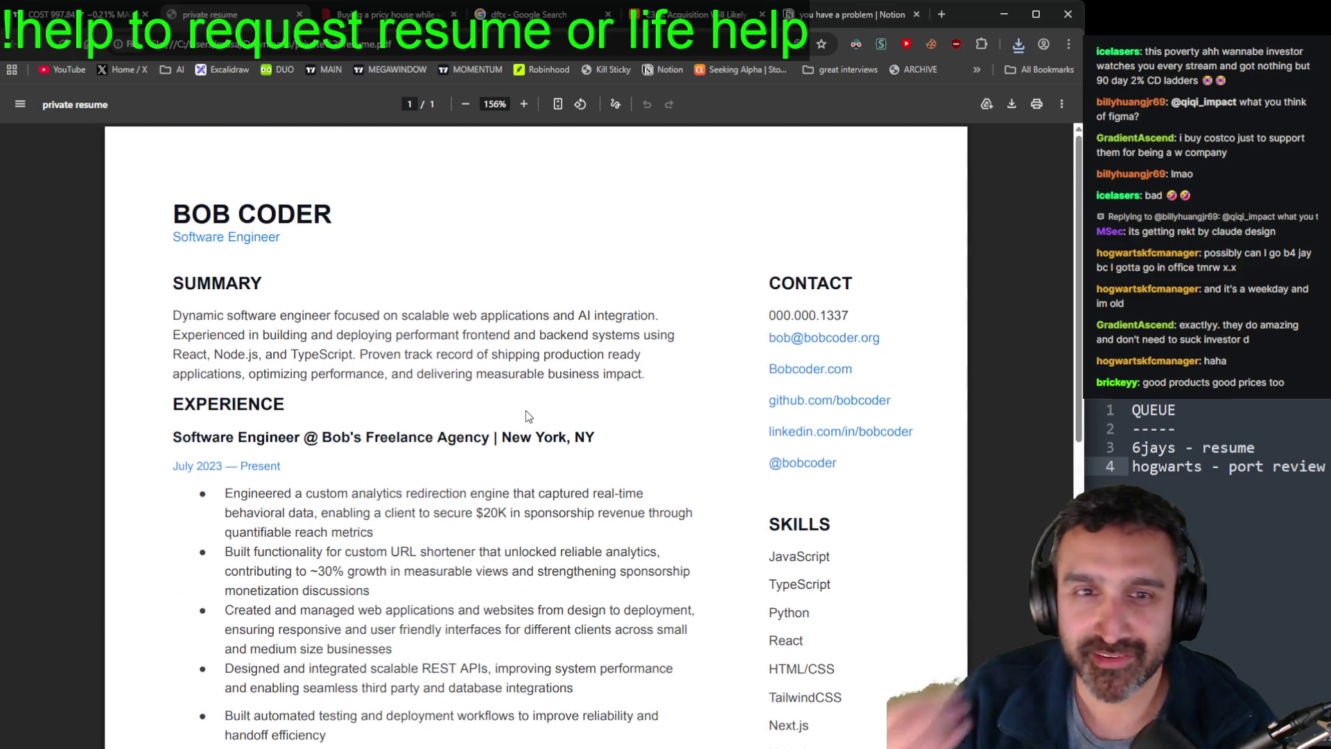
left_click_drag(641, 378, 162, 282)
scroll(634, 395, "down", 6)
scroll(634, 396, "down", 3)
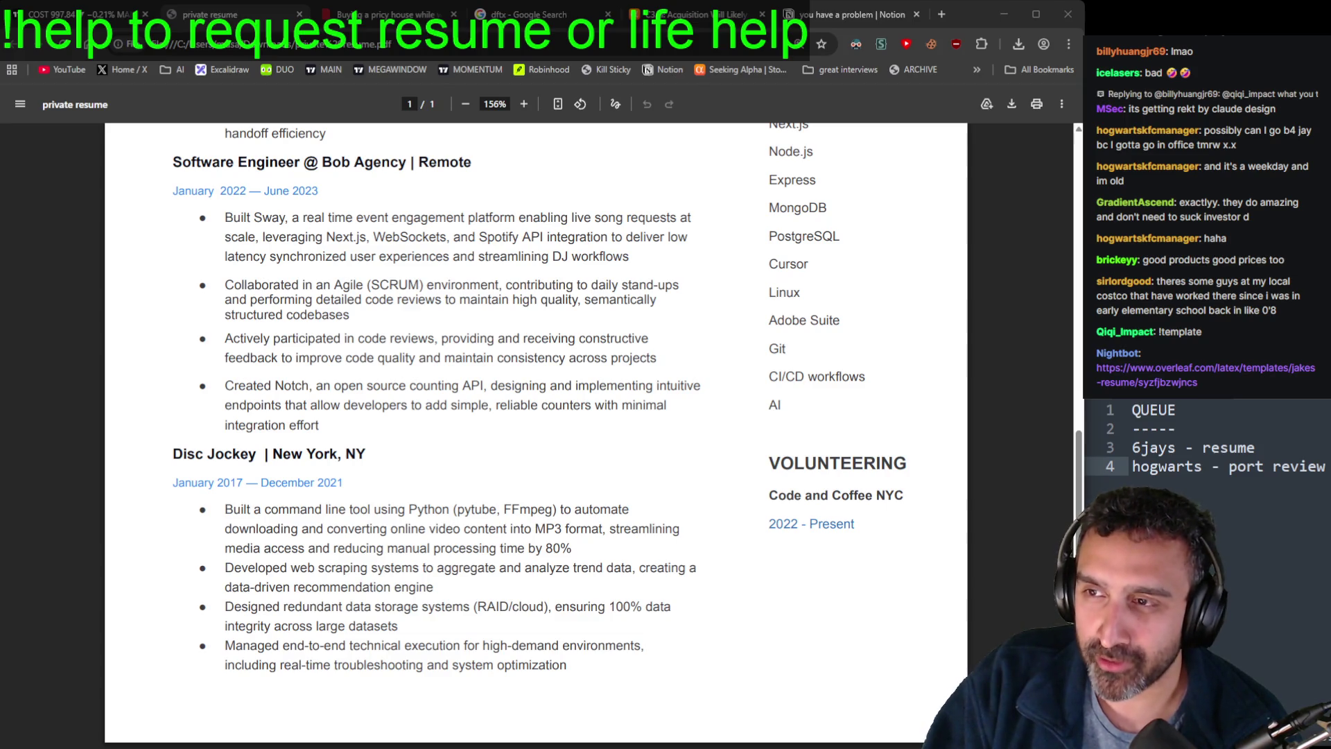
scroll(601, 303, "up", 7)
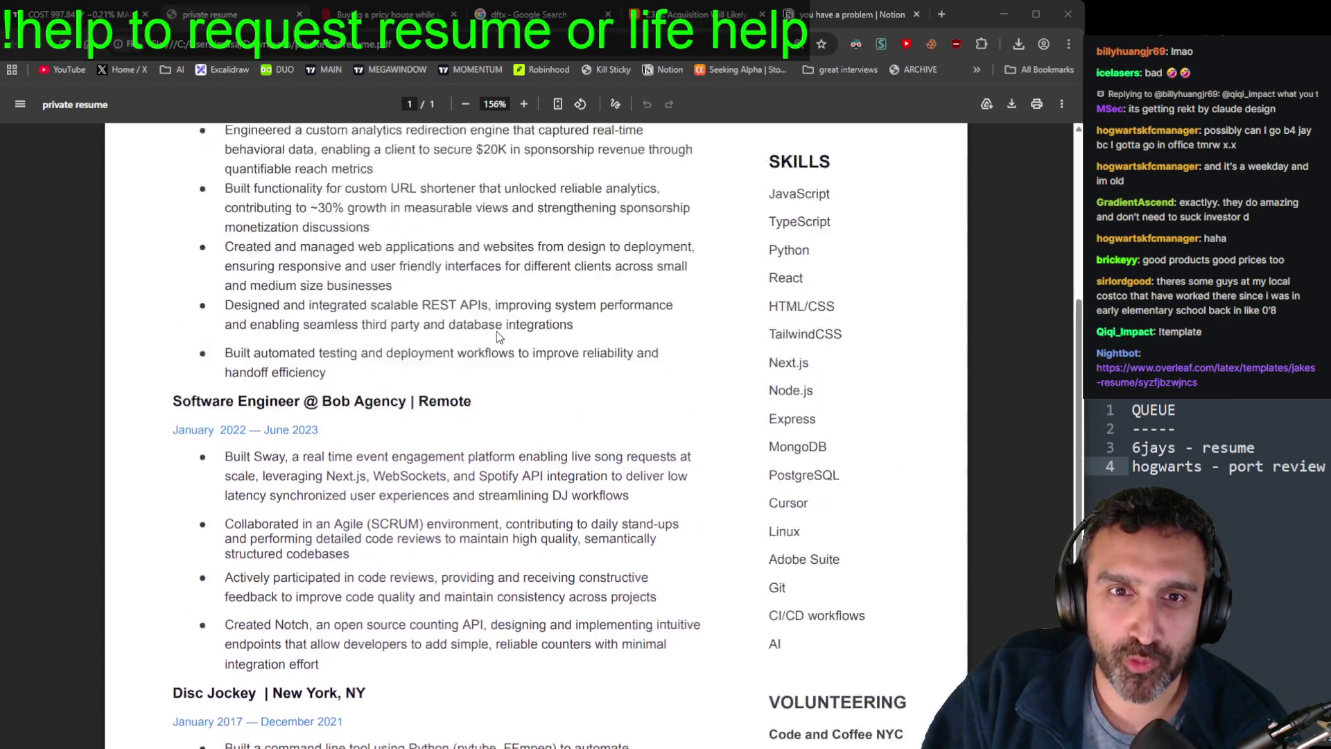
left_click(575, 376)
scroll(564, 383, "up", 1)
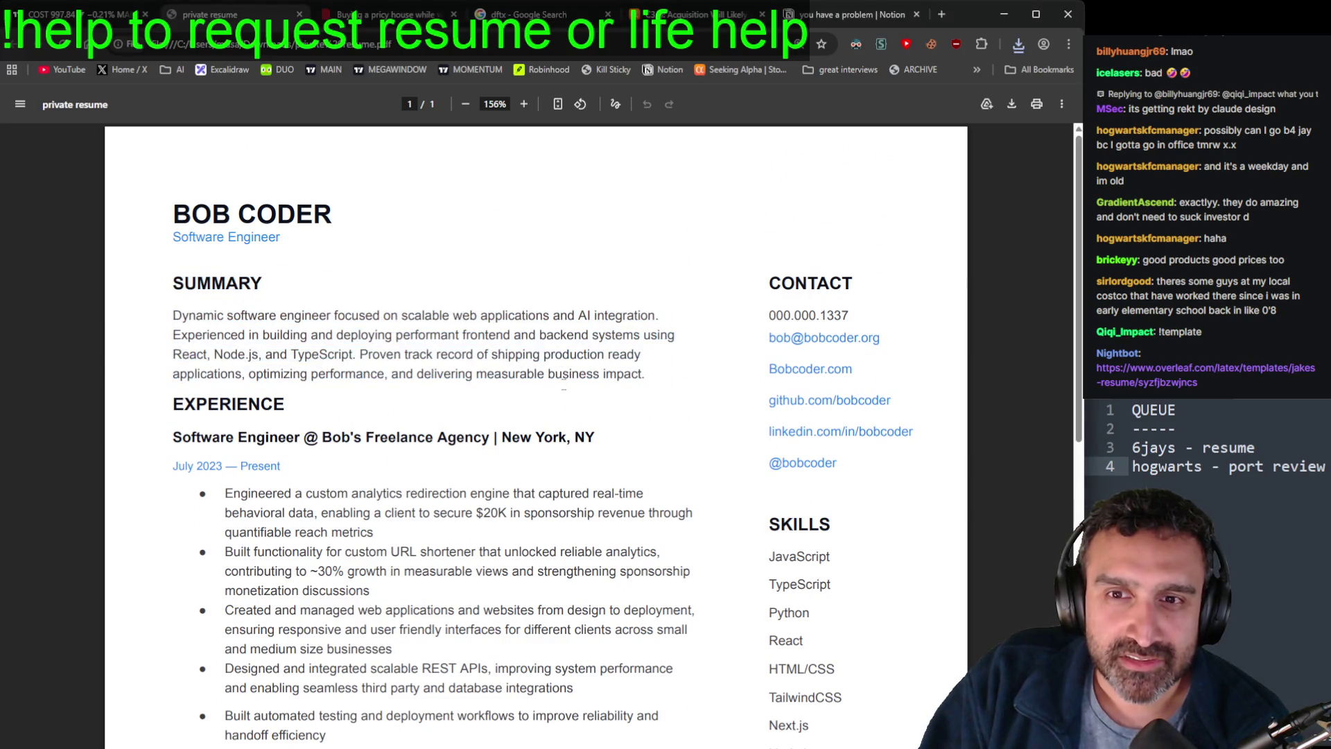
scroll(655, 395, "down", 1)
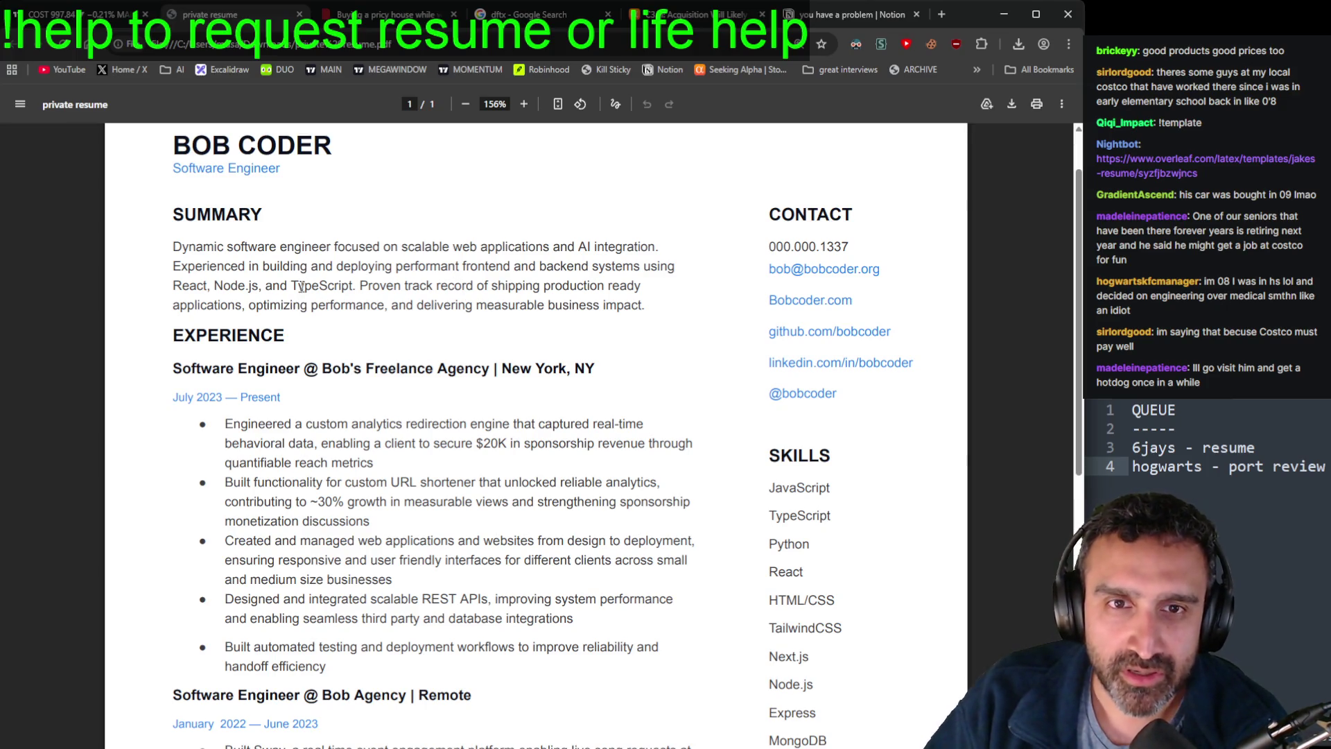
mouse_move(648, 306)
left_mouse_down()
mouse_move(335, 266)
mouse_move(171, 217)
left_mouse_up()
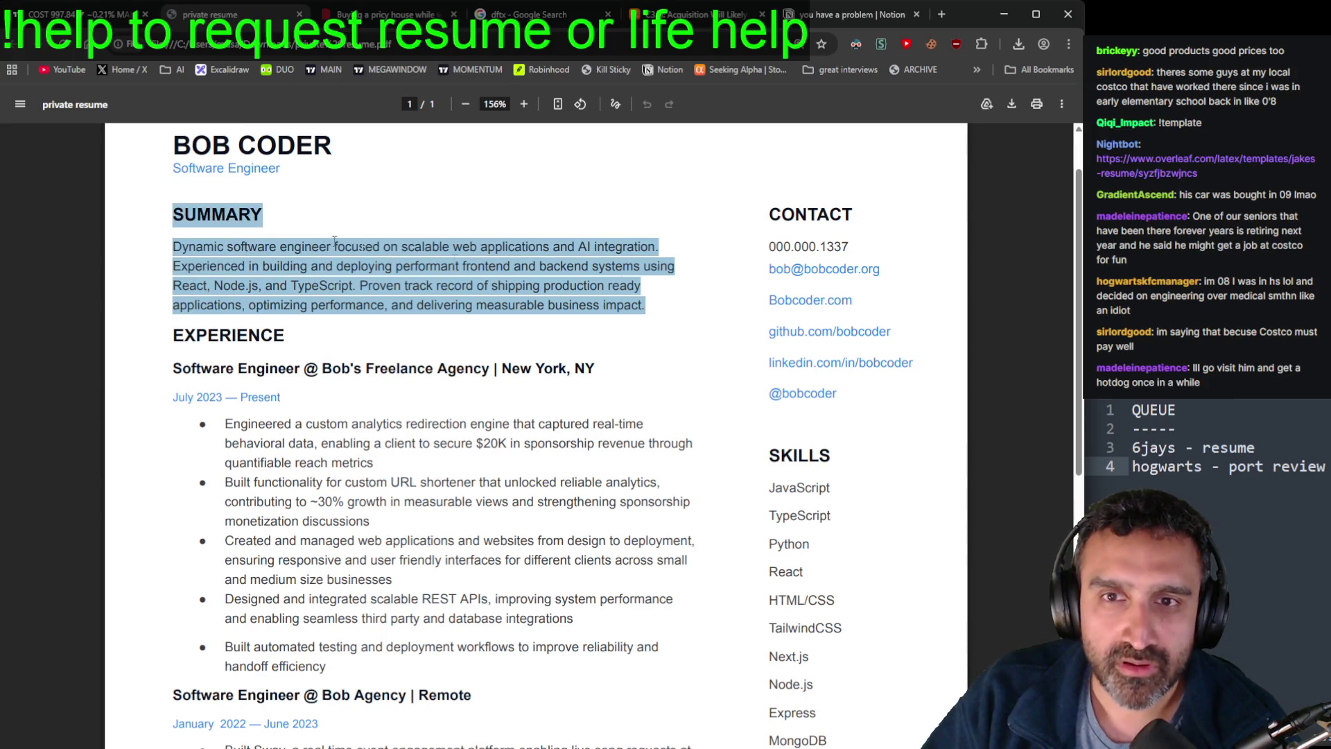
scroll(413, 205, "down", 4)
scroll(412, 205, "up", 5)
left_click(604, 231)
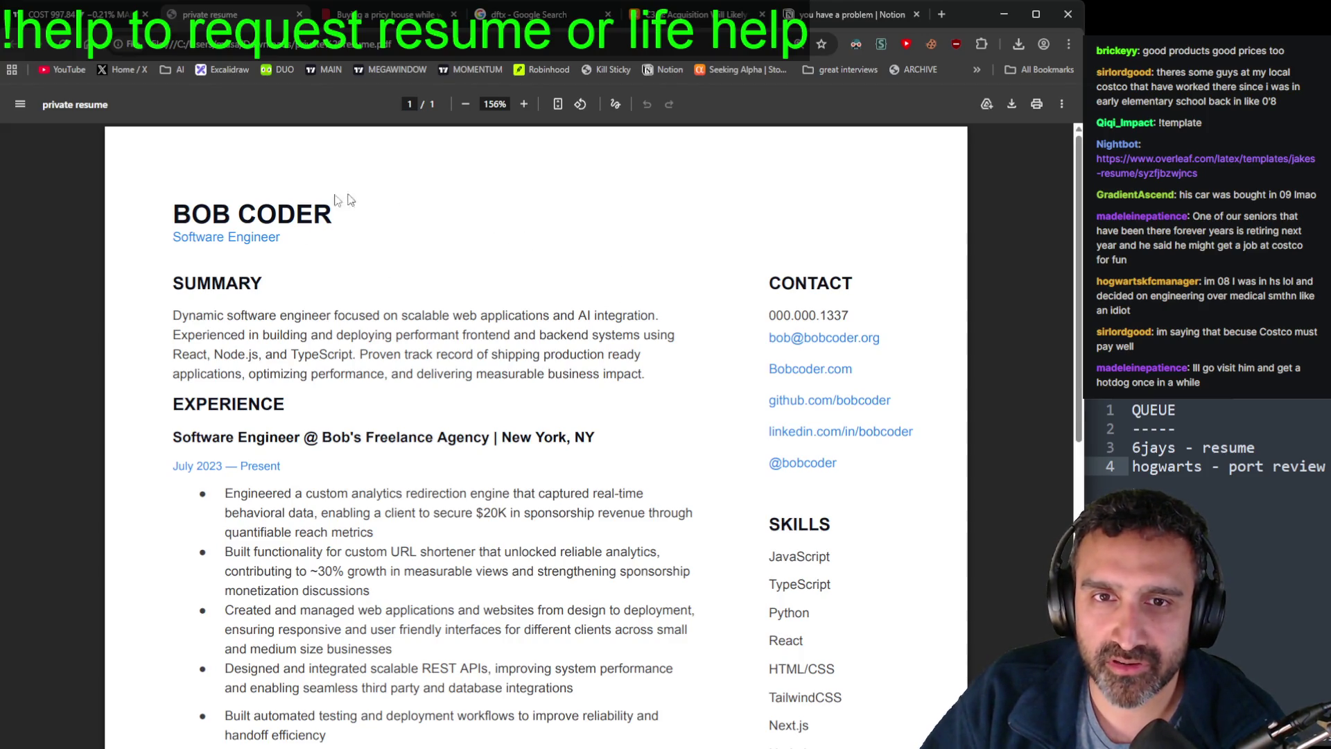
scroll(337, 267, "down", 2)
scroll(338, 267, "up", 2)
left_click_drag(281, 237, 169, 239)
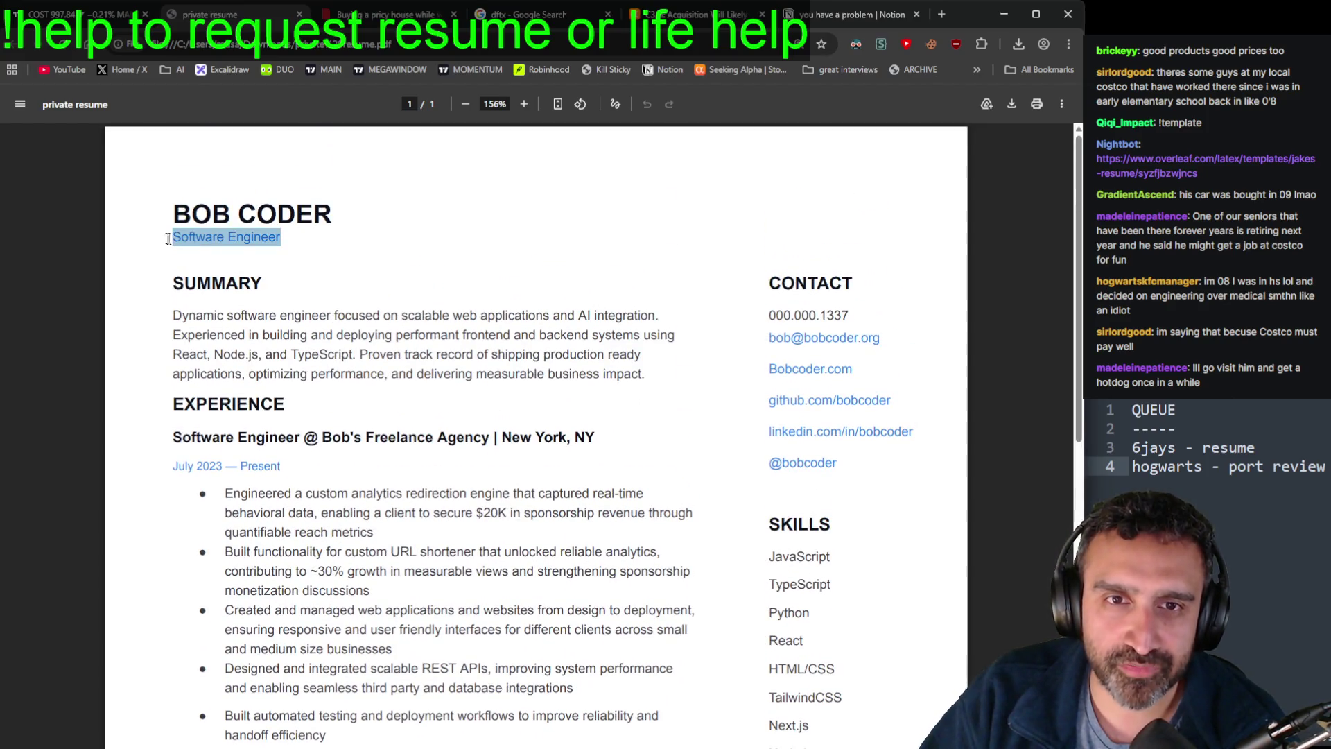
left_click(624, 406)
scroll(610, 354, "down", 3)
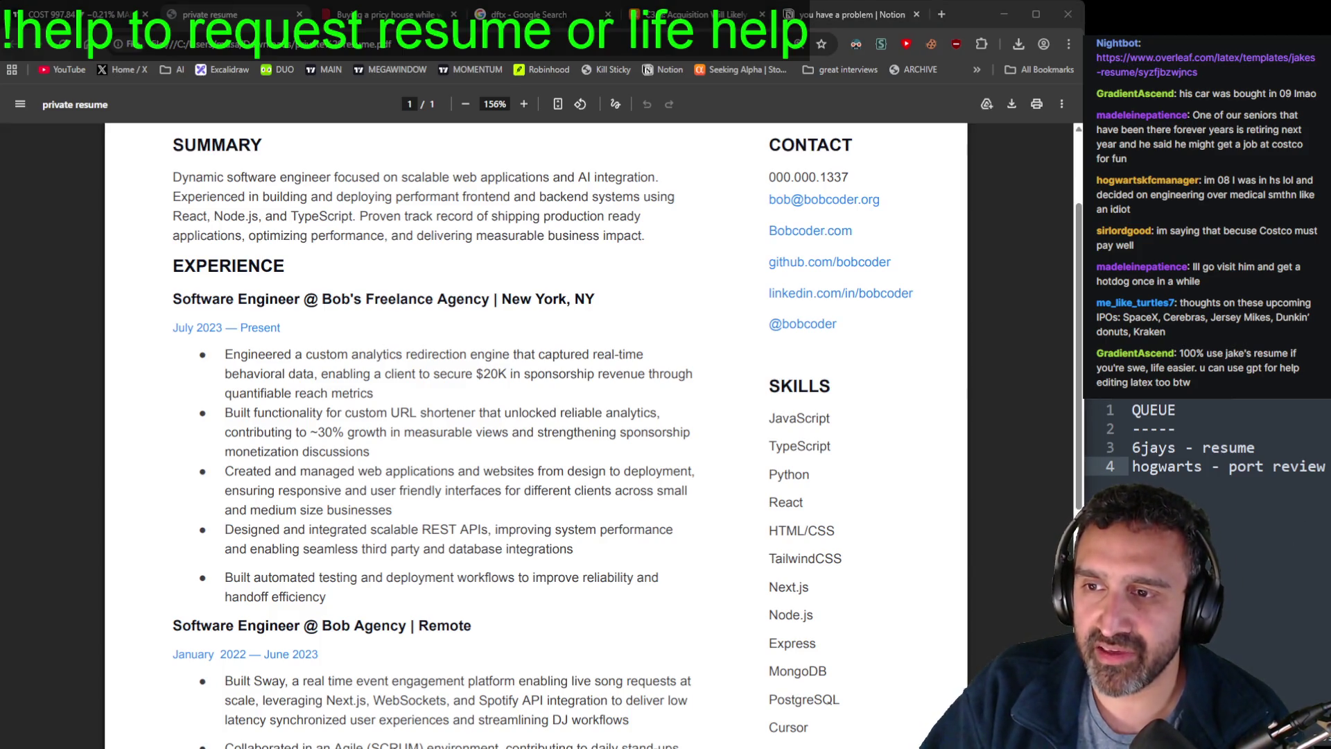
Step: Paste the viewer's upcoming-IPO question as a fifth line in the Sublime queue list
left_click(1325, 466)
key("Return")
key("ctrl+v")
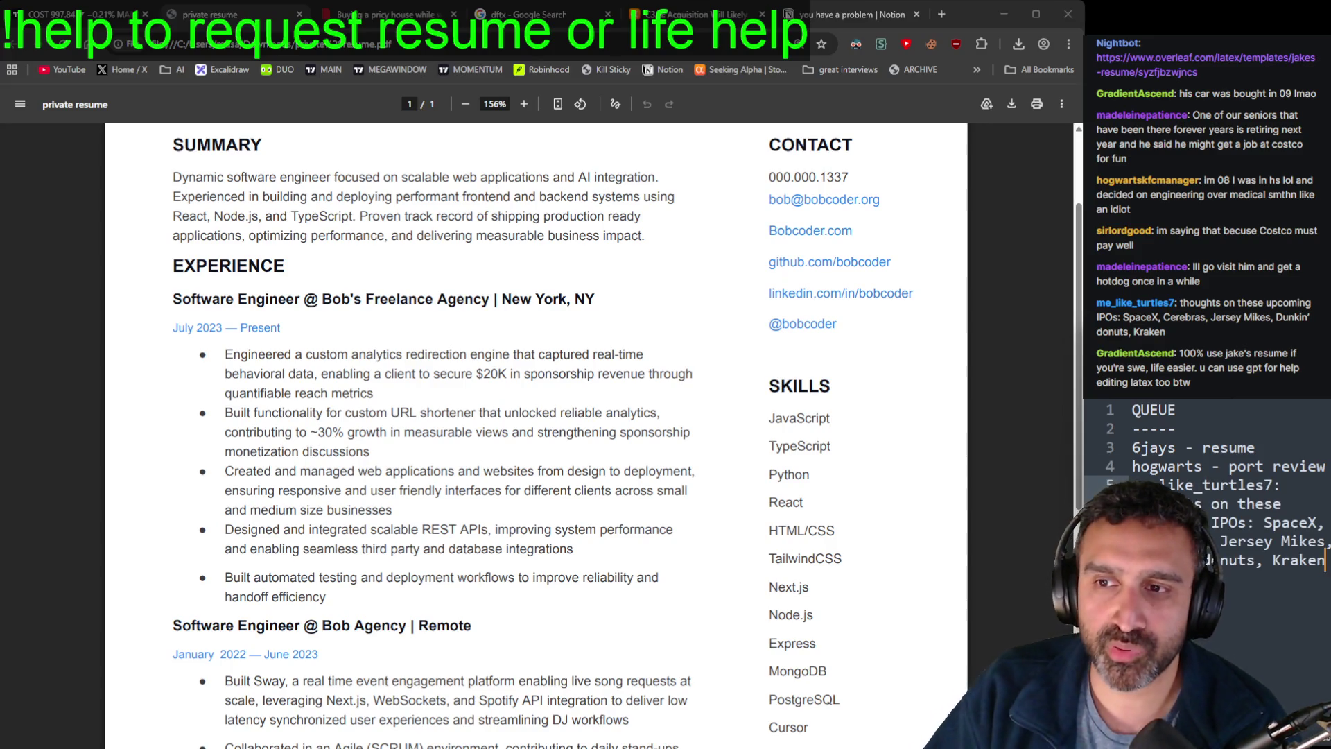
scroll(1309, 667, "down", 1)
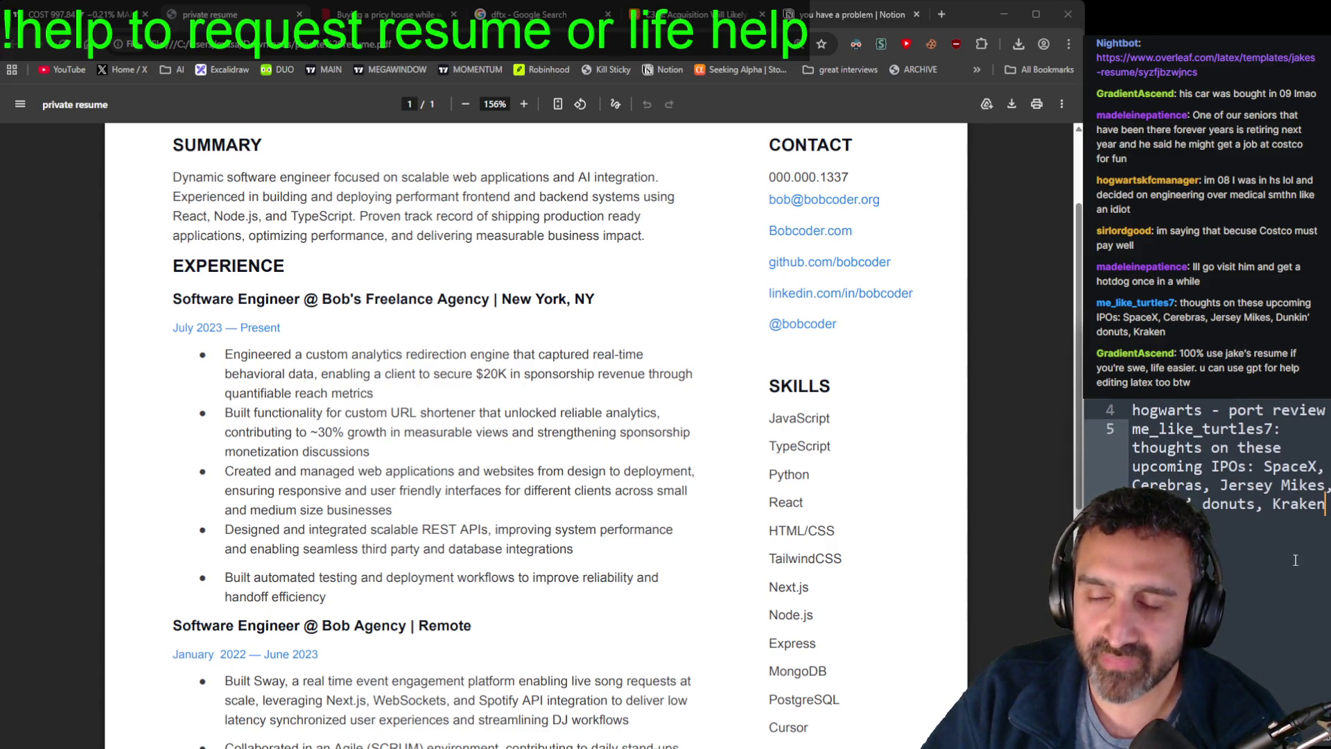
scroll(1276, 575, "up", 1)
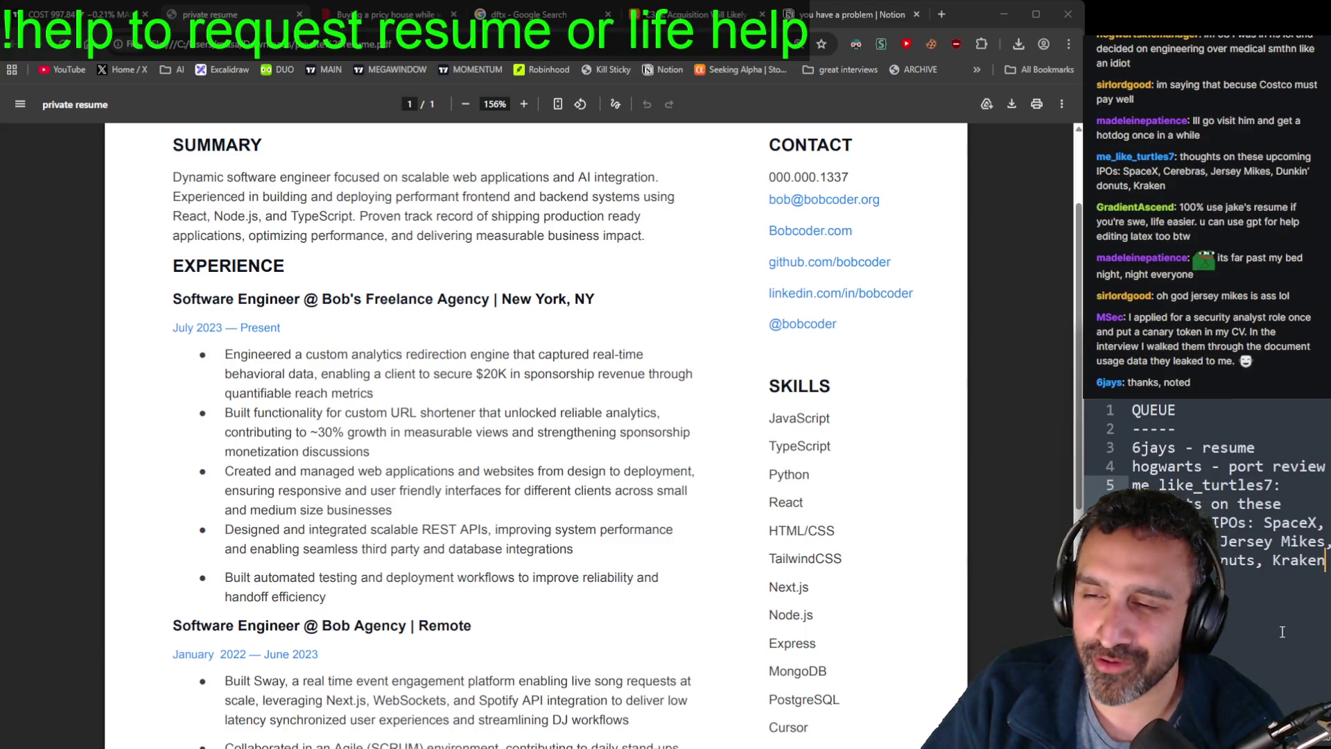
left_click(675, 420)
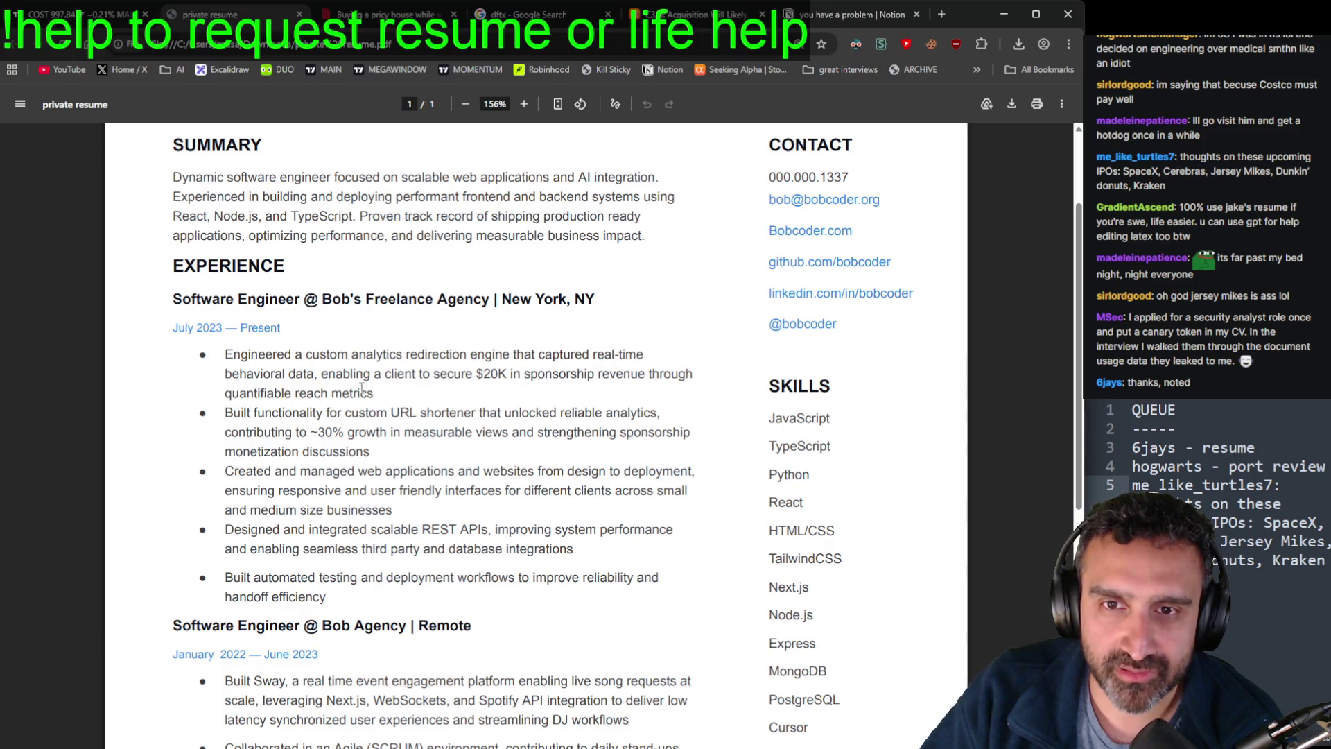
mouse_move(382, 394)
left_mouse_down()
mouse_move(225, 373)
mouse_move(225, 354)
left_mouse_up()
mouse_move(466, 373)
left_mouse_down()
mouse_move(475, 413)
mouse_move(225, 374)
mouse_move(226, 355)
left_mouse_up()
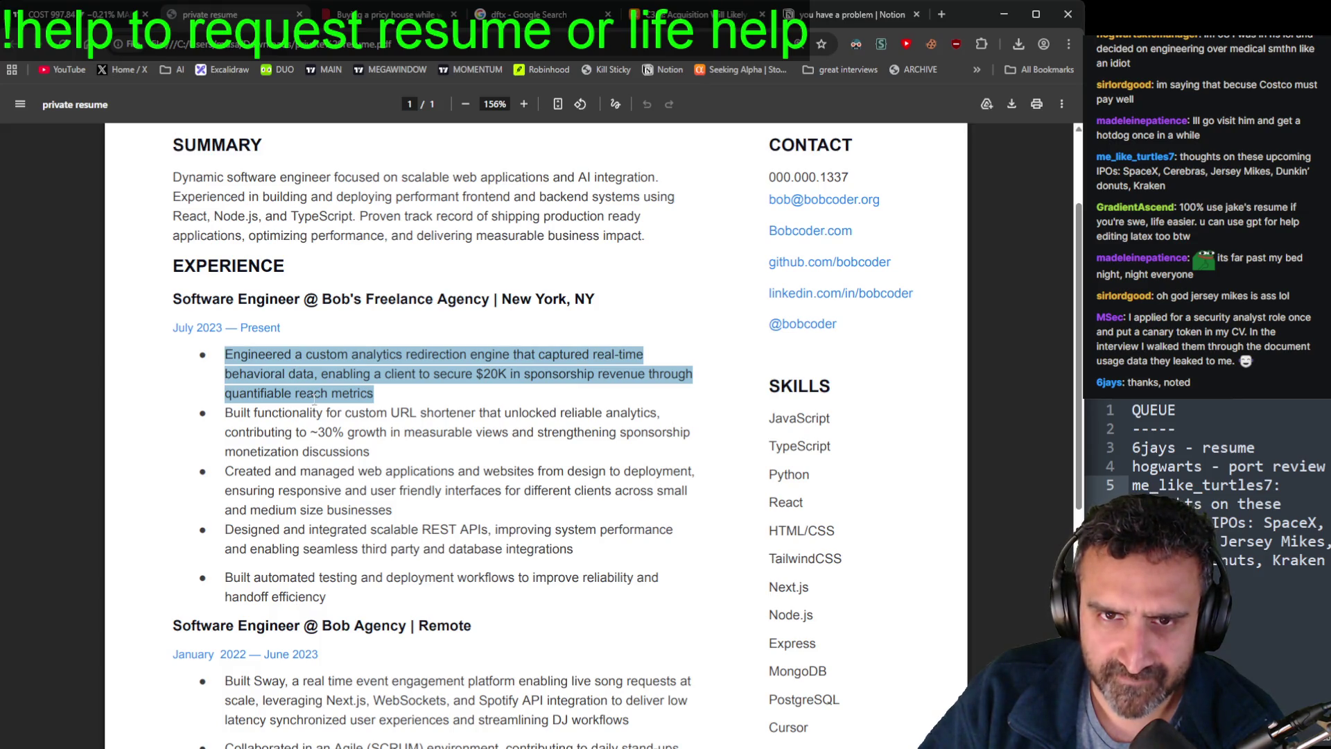
left_click(478, 399)
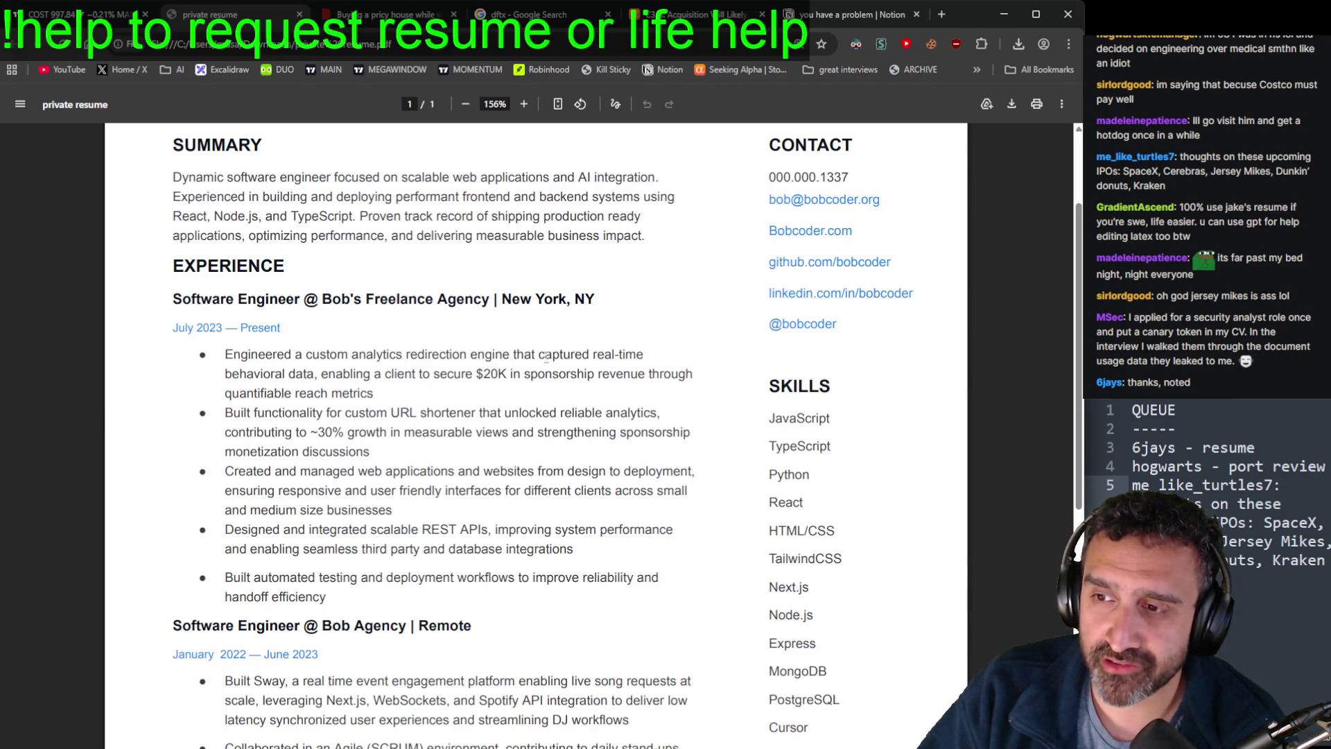
scroll(536, 363, "down", 2)
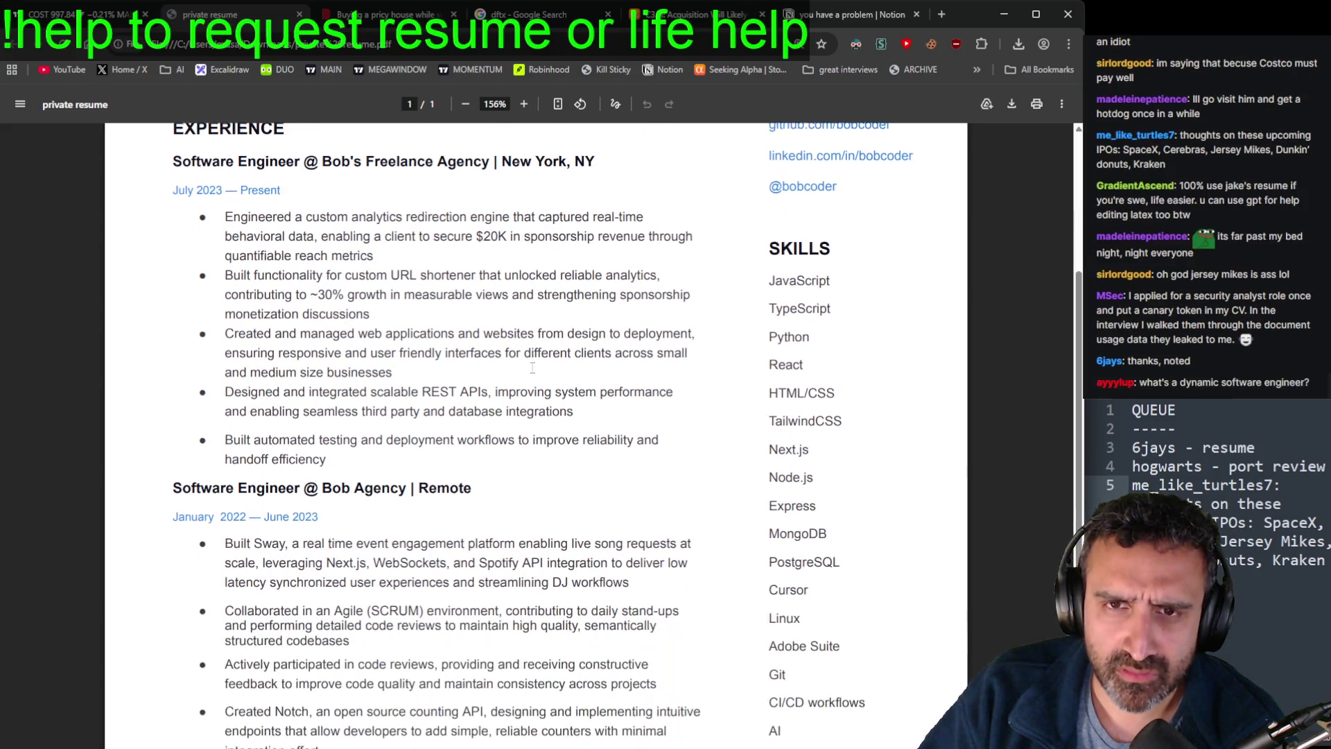
scroll(532, 368, "up", 2)
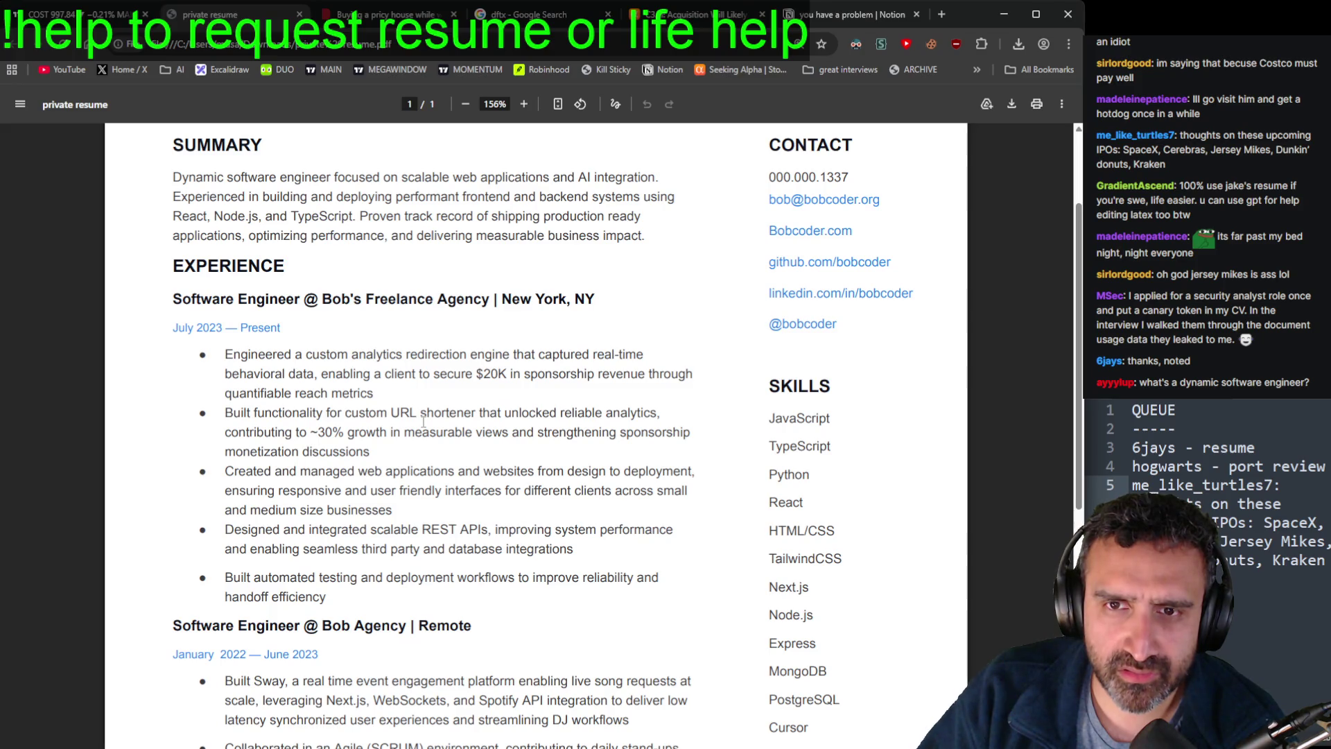
left_click_drag(340, 414, 271, 414)
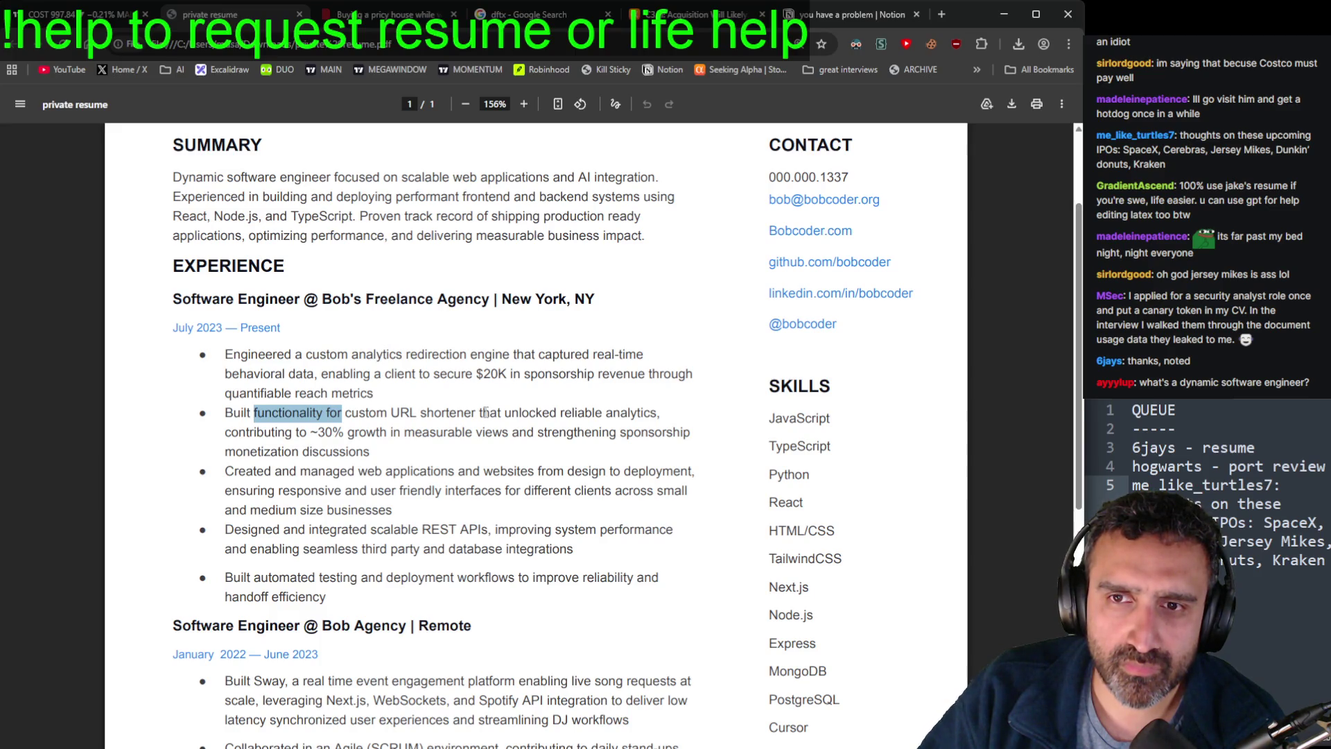
Step: Highlight 'that unlocked reliable analytics', 'to' and the ~30% growth claim in the bullet
left_click_drag(656, 420, 479, 423)
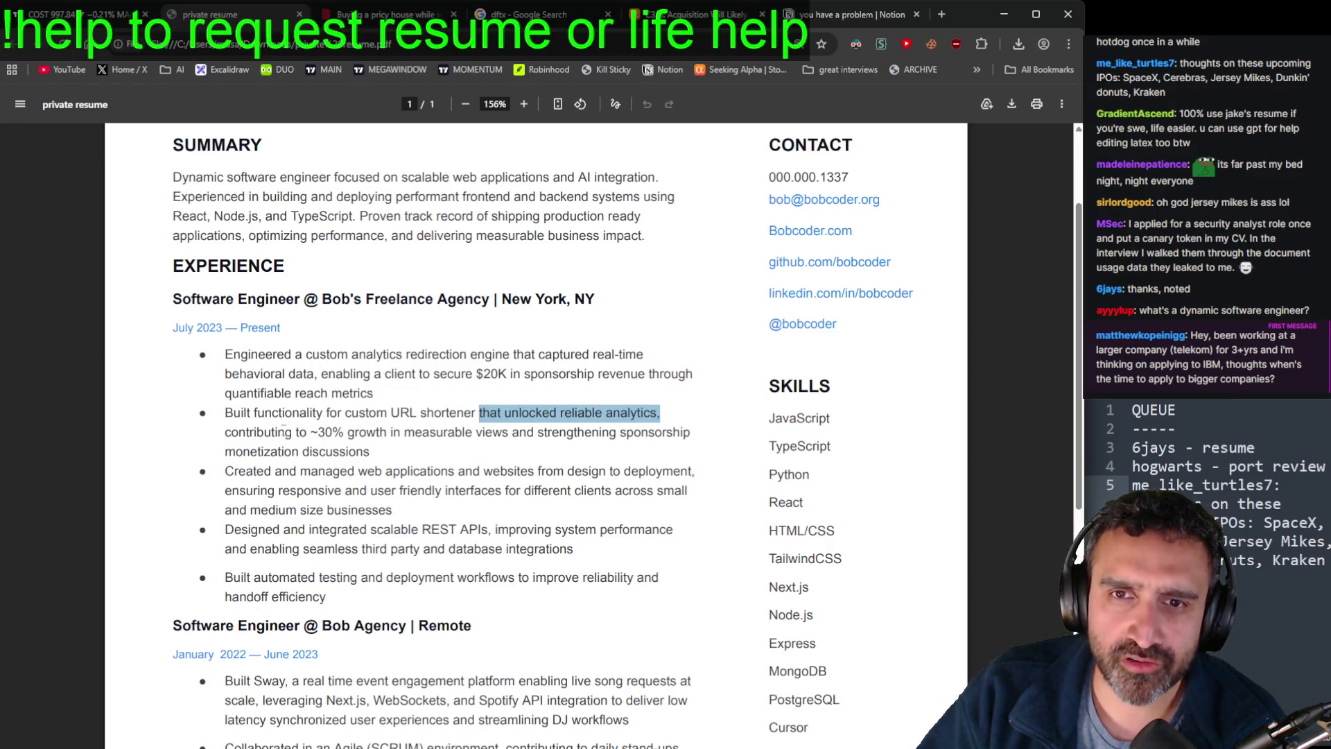
double_click(301, 432)
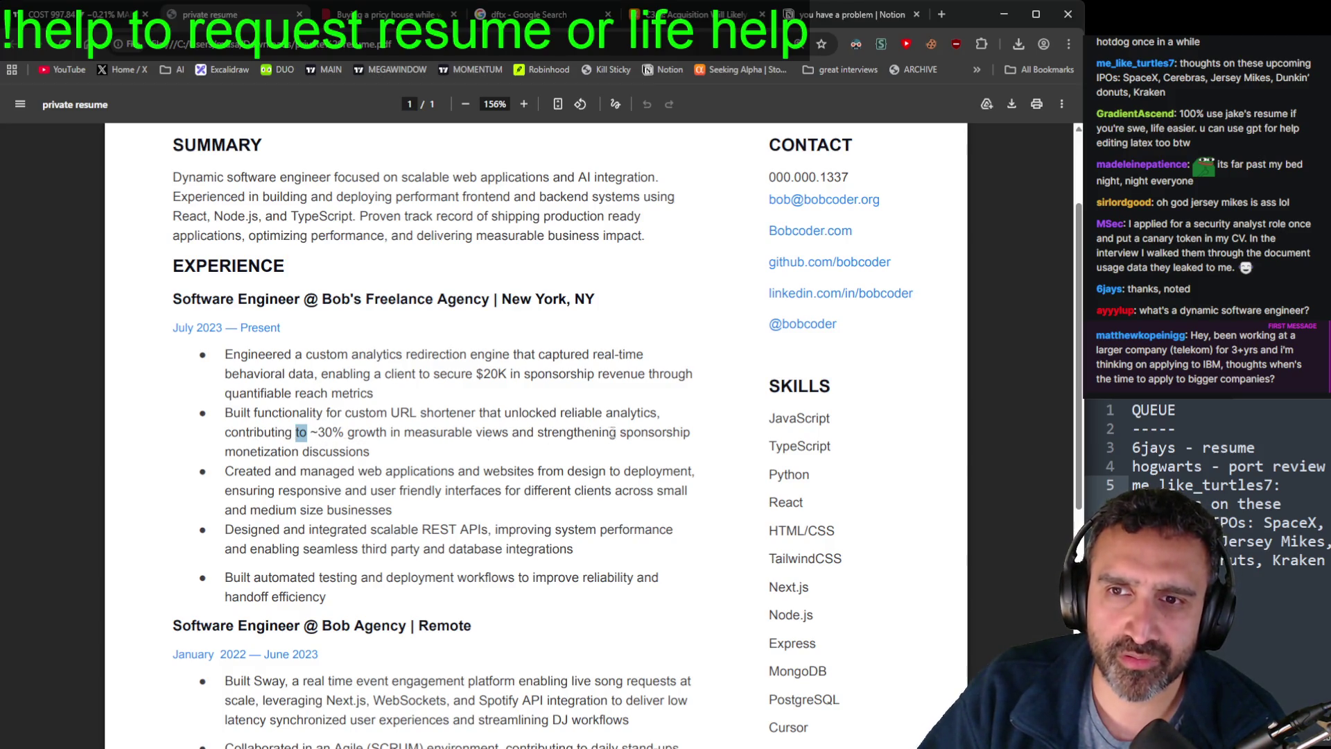
left_click_drag(384, 459, 247, 432)
left_click(368, 448)
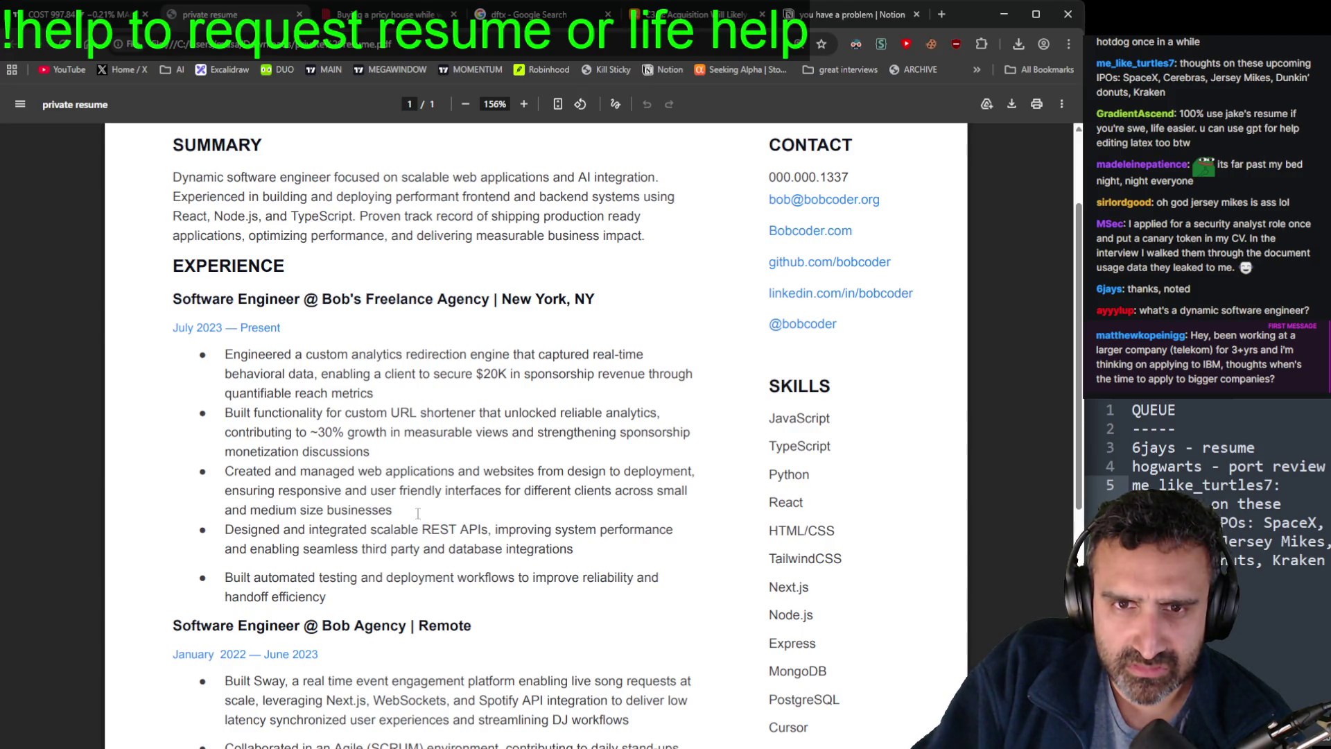
Step: Empty a Sublime note and pull it into its own widened window
key("ctrl+a")
key("BackSpace")
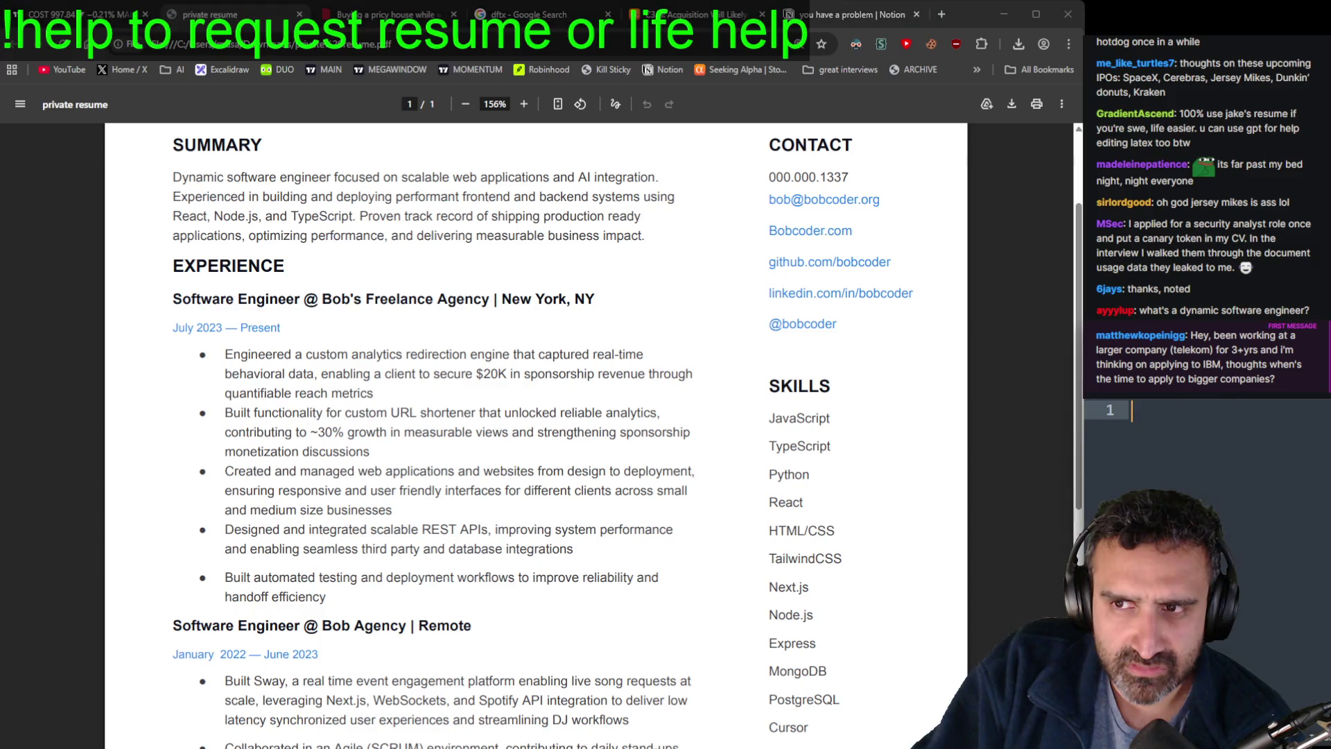
mouse_move(1137, 399)
left_mouse_down()
mouse_move(444, 621)
mouse_move(435, 13)
left_mouse_up()
left_click_drag(606, 411, 956, 410)
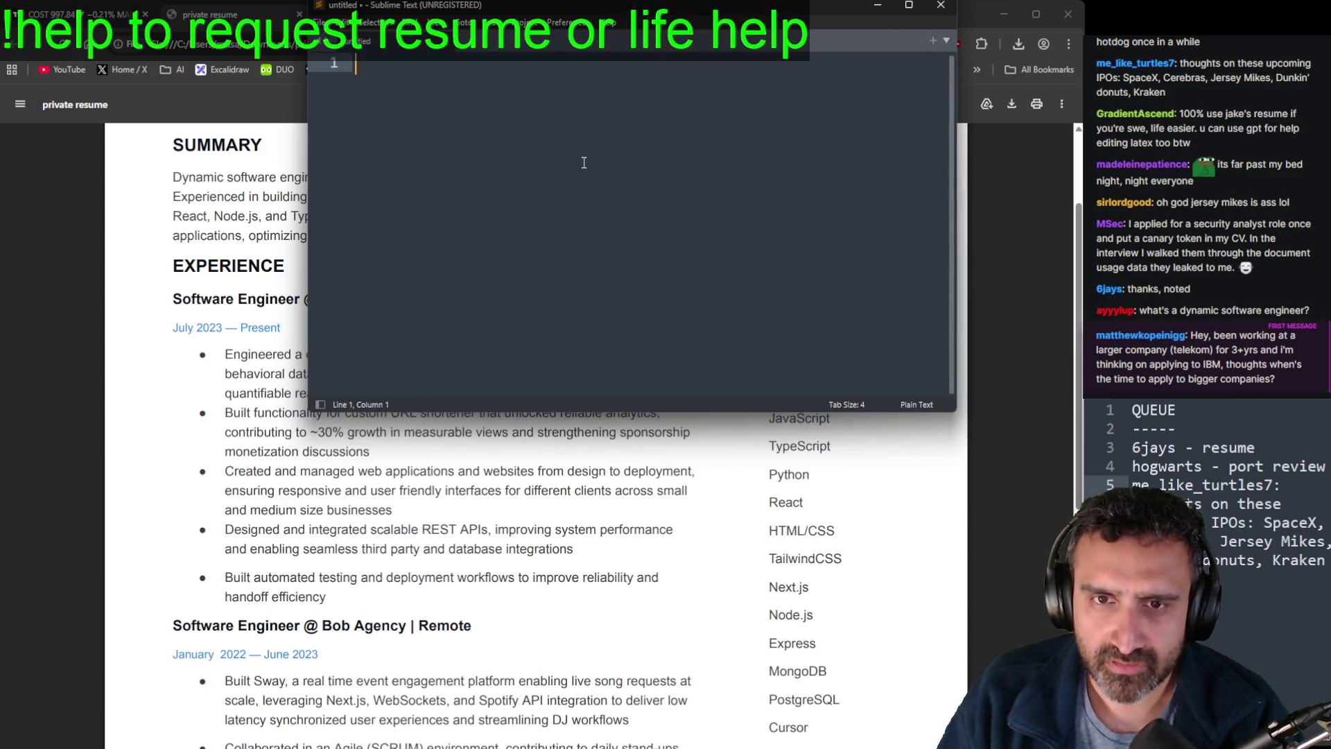
Step: Type the bullet 'Created web applications for various small-to-medium size businesses using ____, ___, and ____'
type("created")
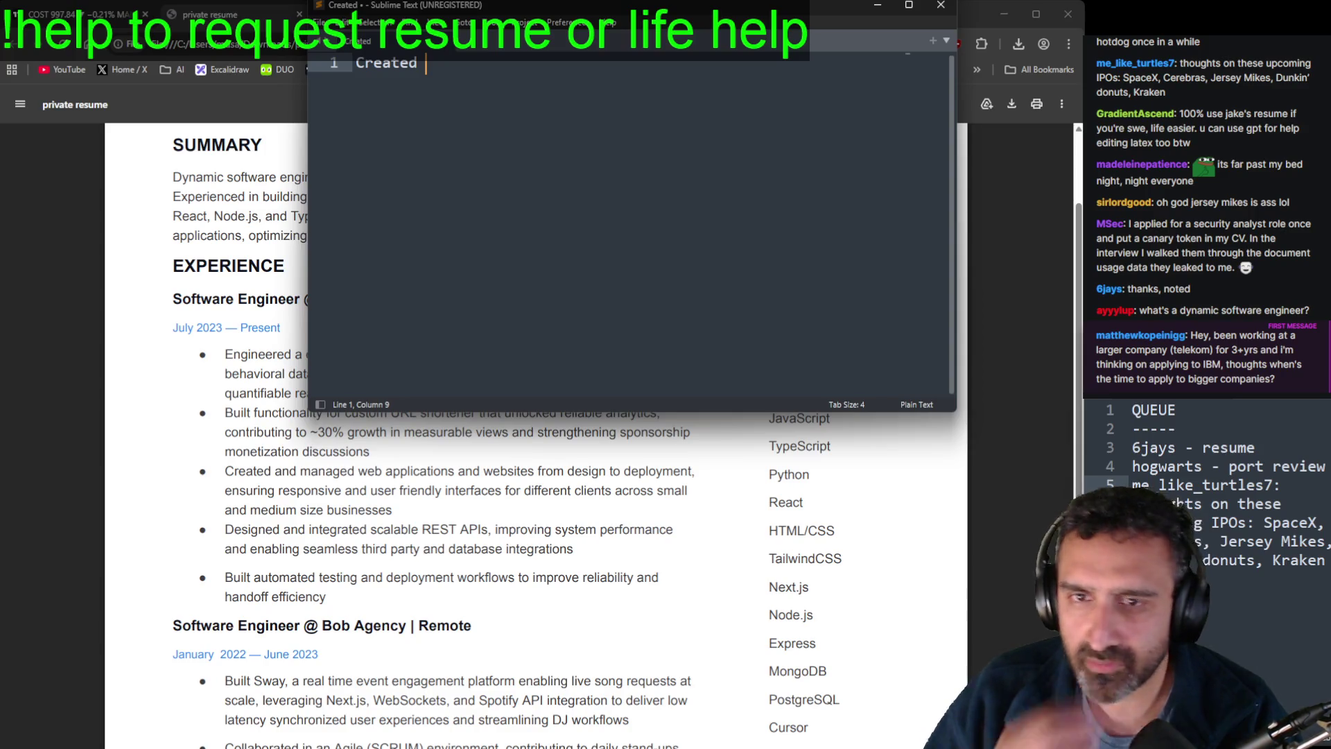
key("BackSpace")
key("BackSpace")
key("BackSpace")
key("BackSpace")
key("BackSpace")
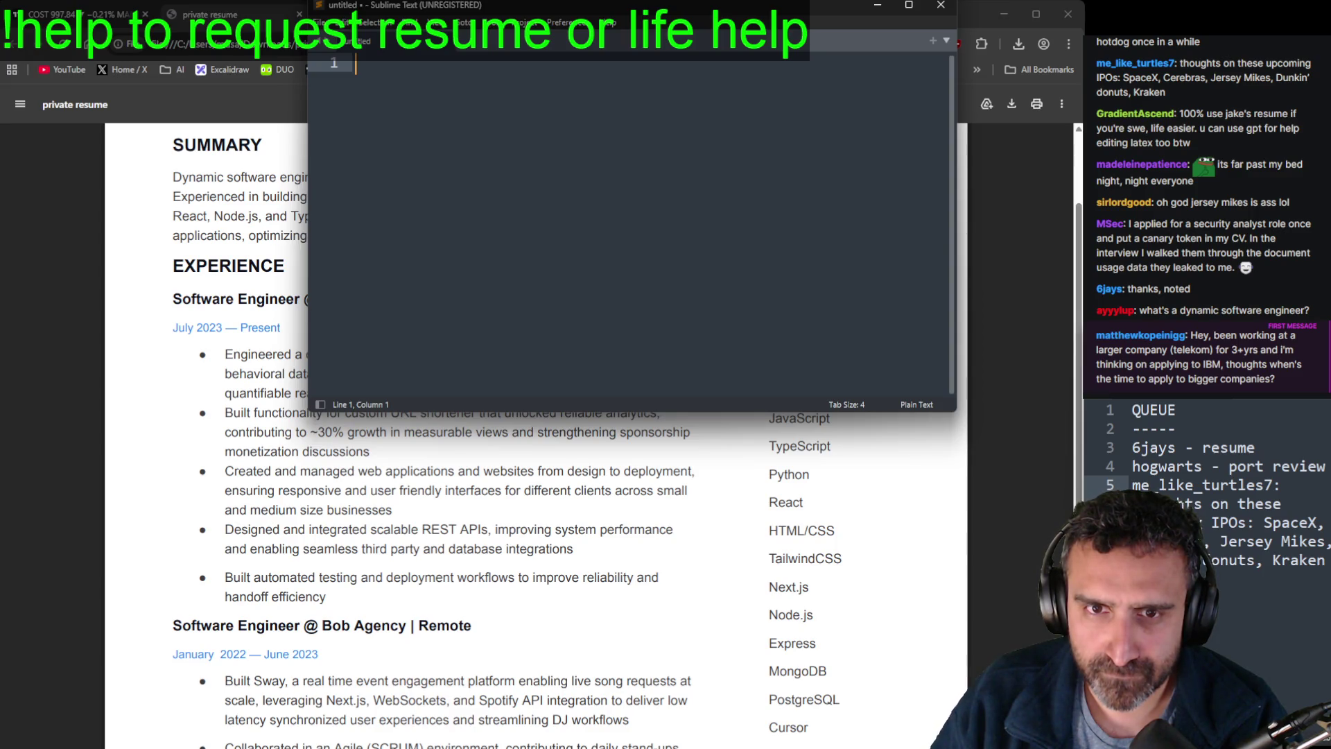
type("C")
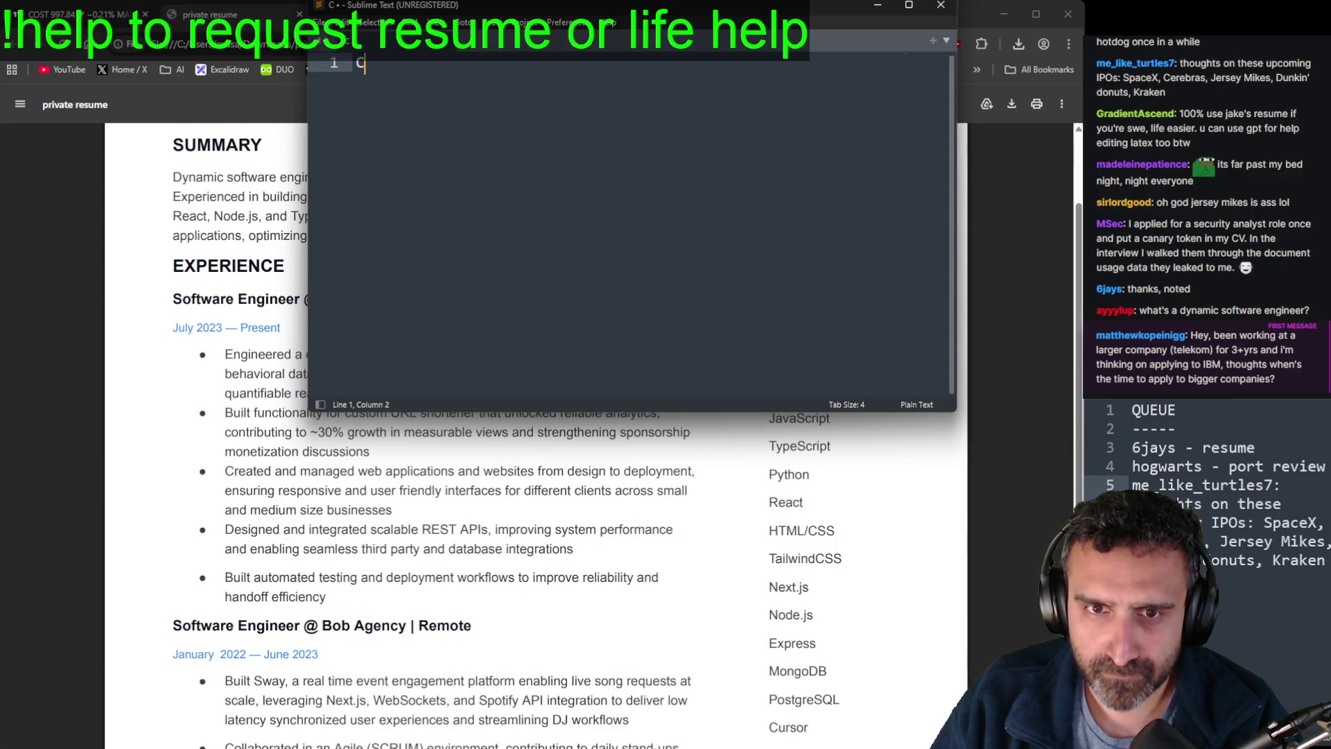
type("reated ")
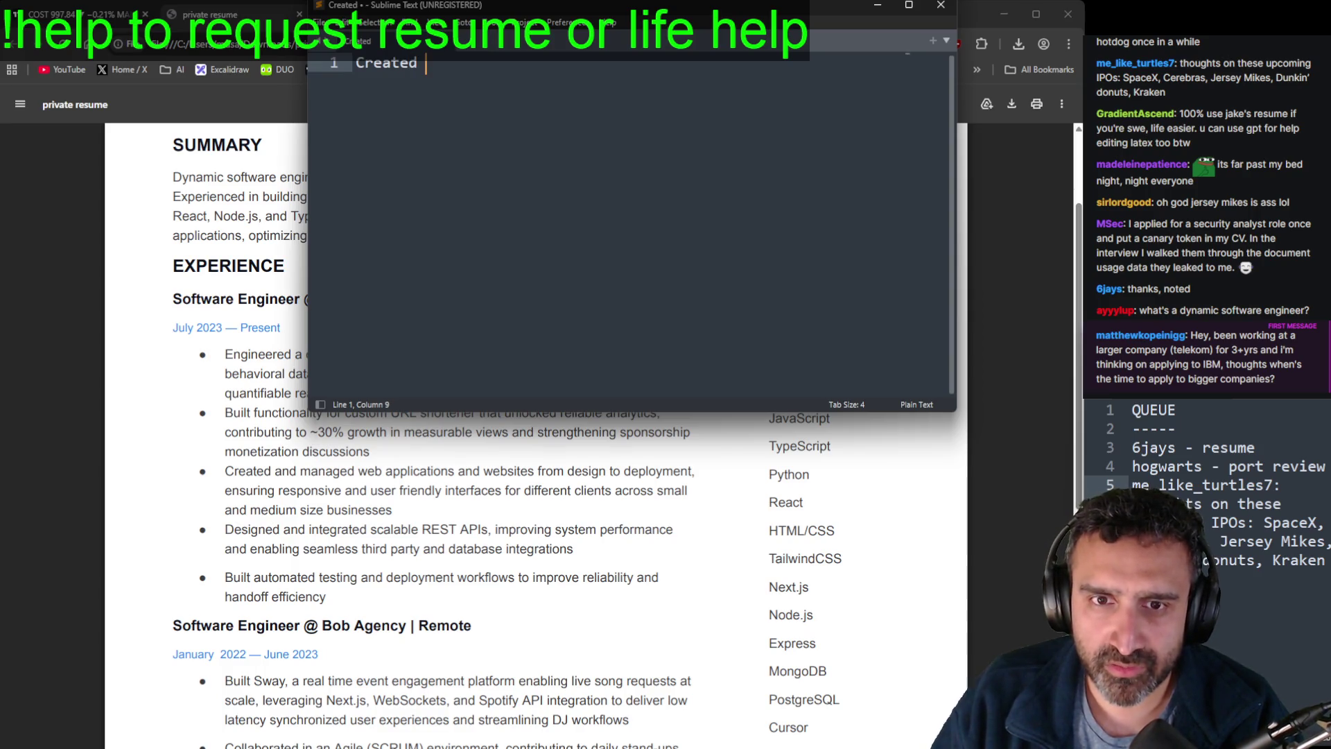
type("web applications")
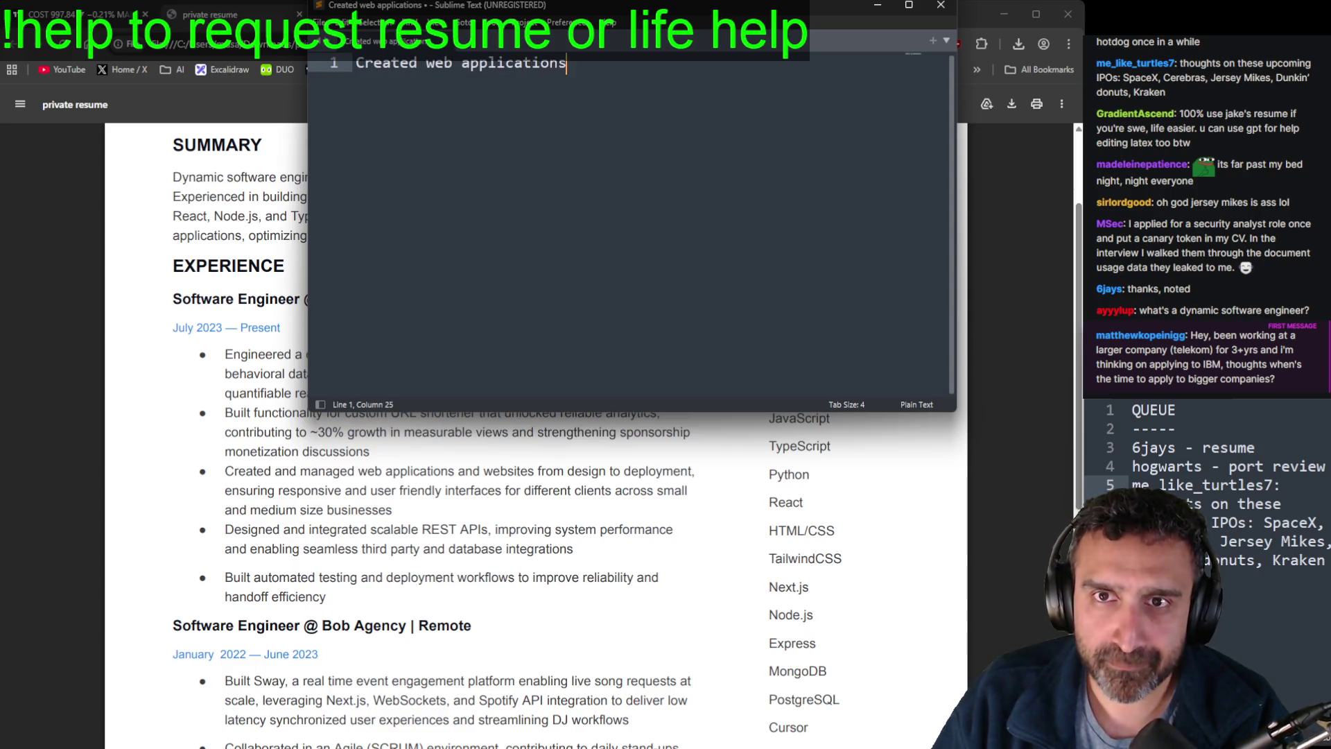
type(" for various ")
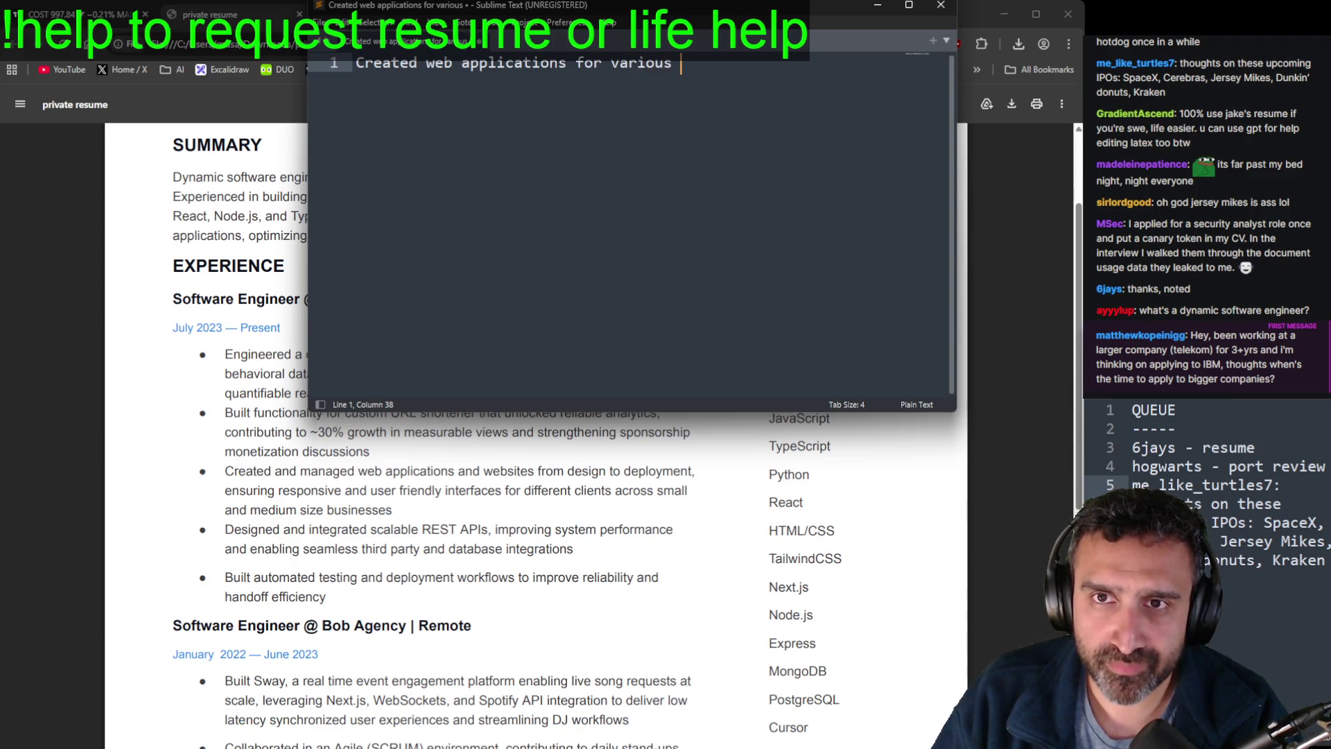
type("small-to-medium s")
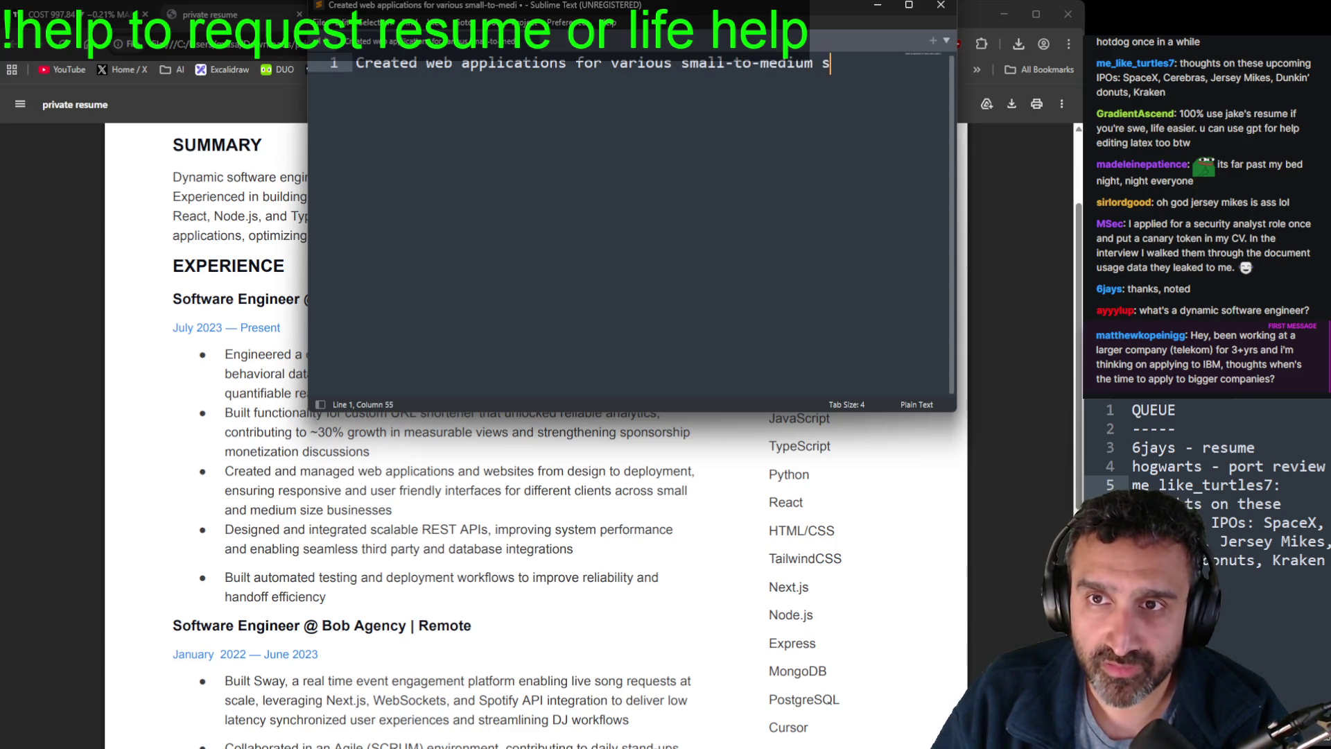
type("ize businesses using ____, ___, and")
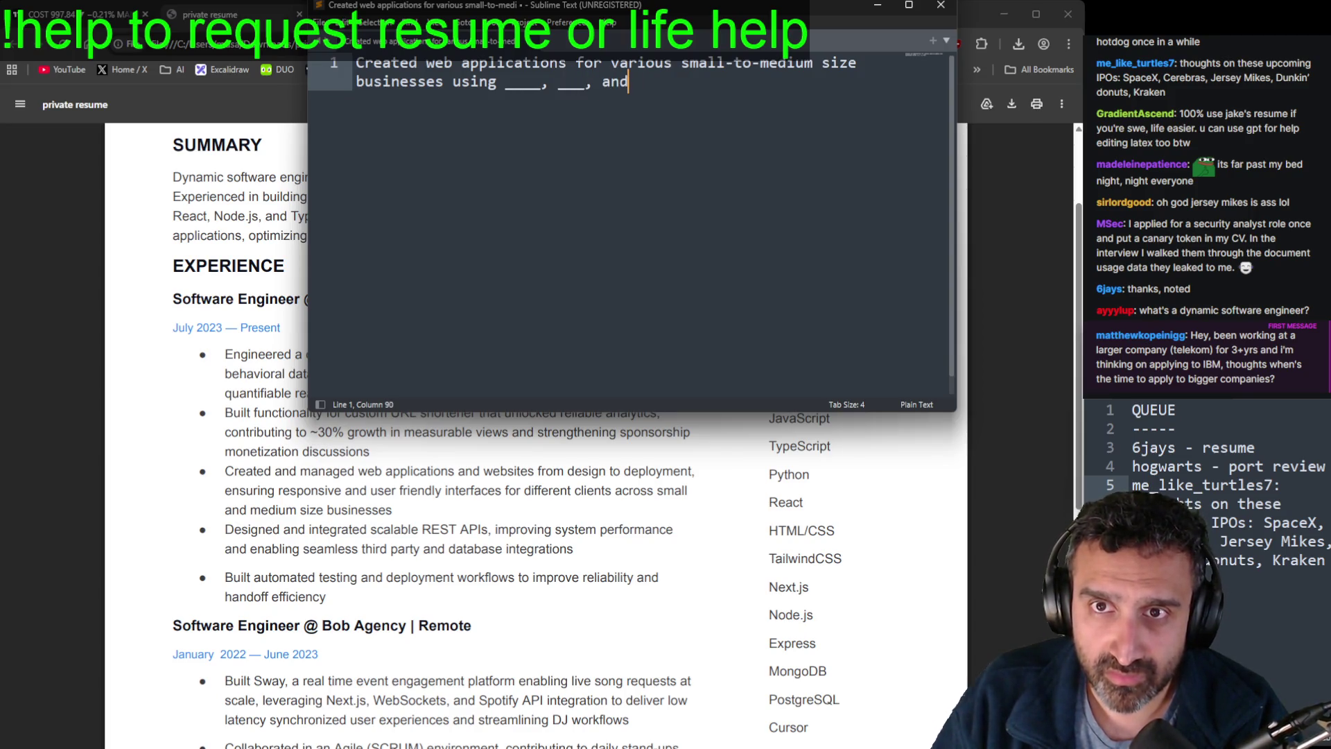
type(" ____")
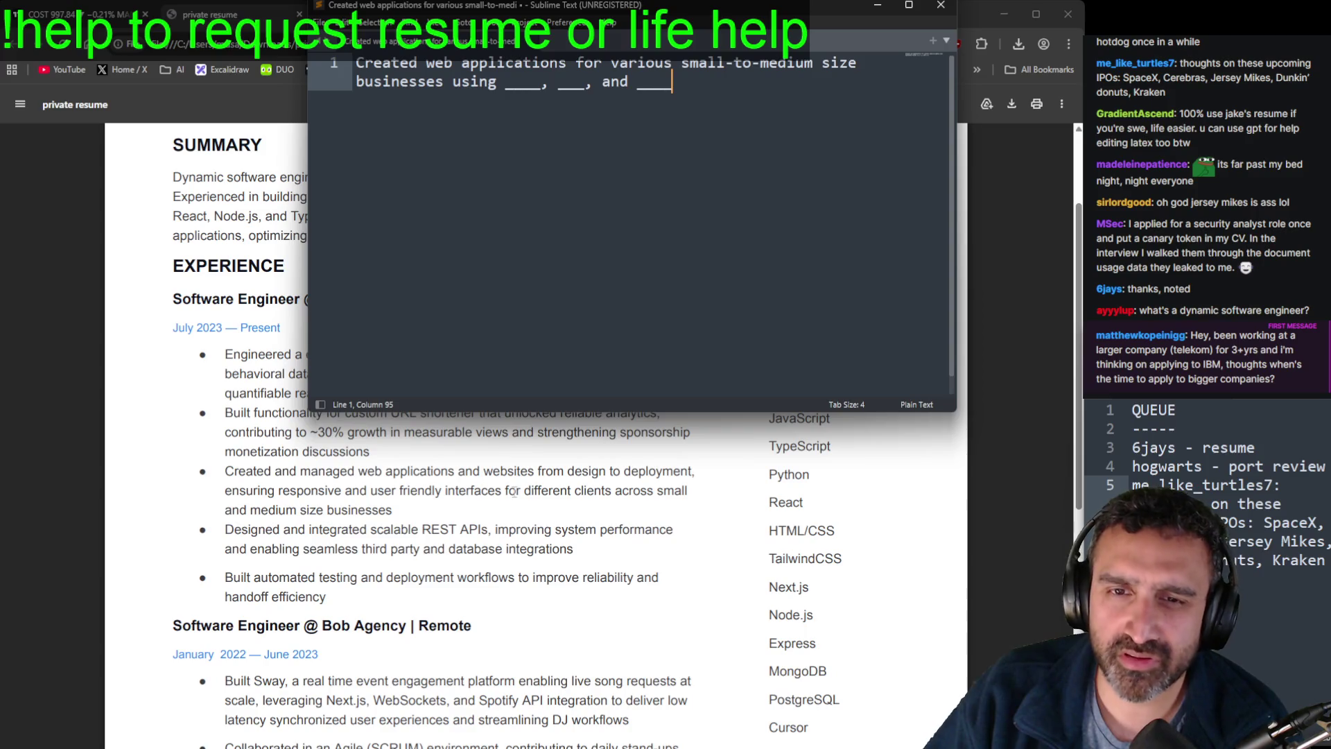
Step: Move the note window lower over the resume and go back to Chrome
mouse_move(747, 73)
left_mouse_down()
mouse_move(754, 115)
mouse_move(182, 4)
left_mouse_up()
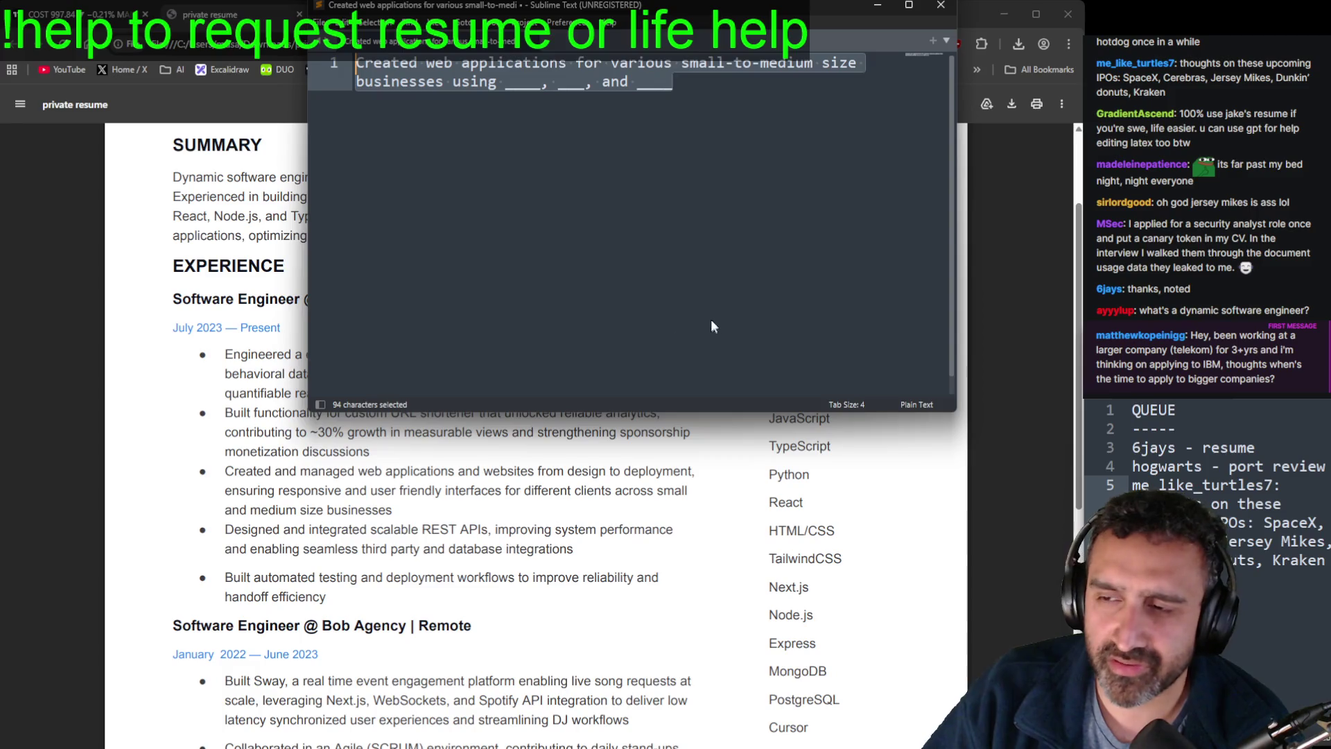
left_click(628, 199)
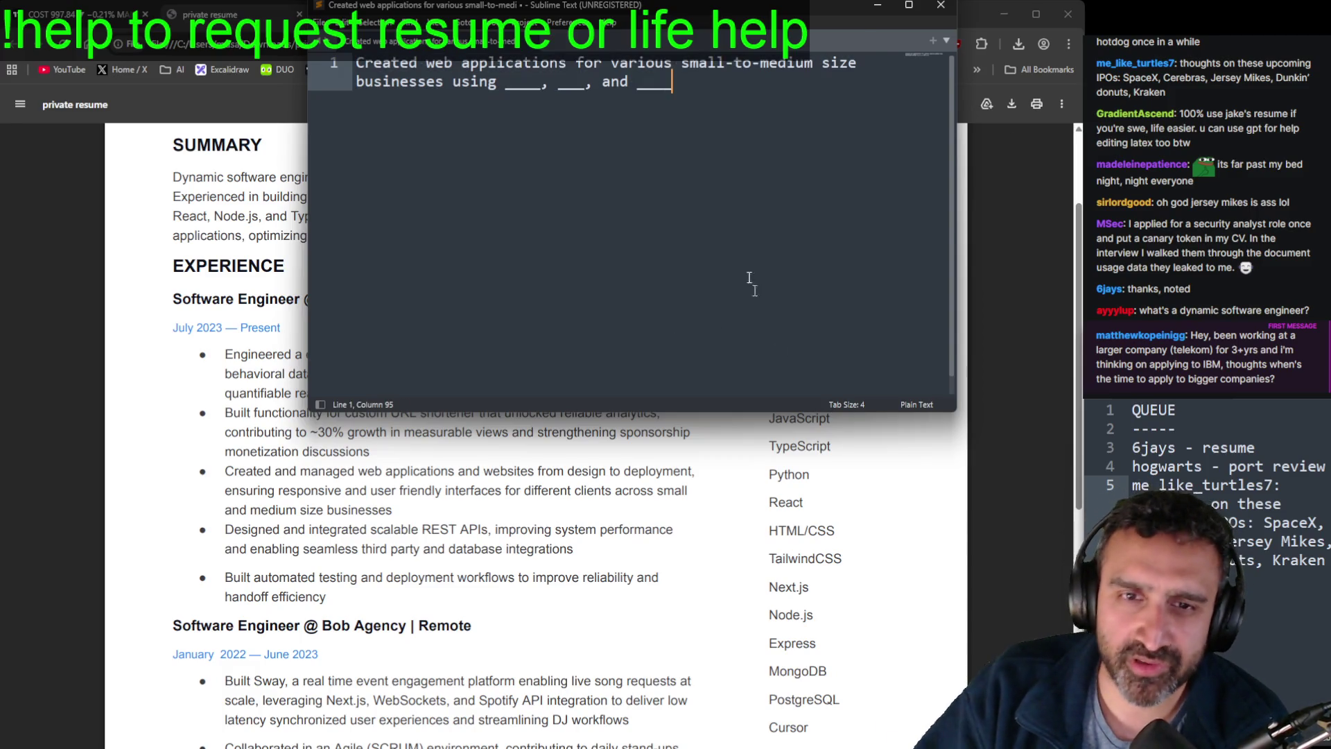
left_click_drag(700, 7, 741, 622)
left_click(584, 651)
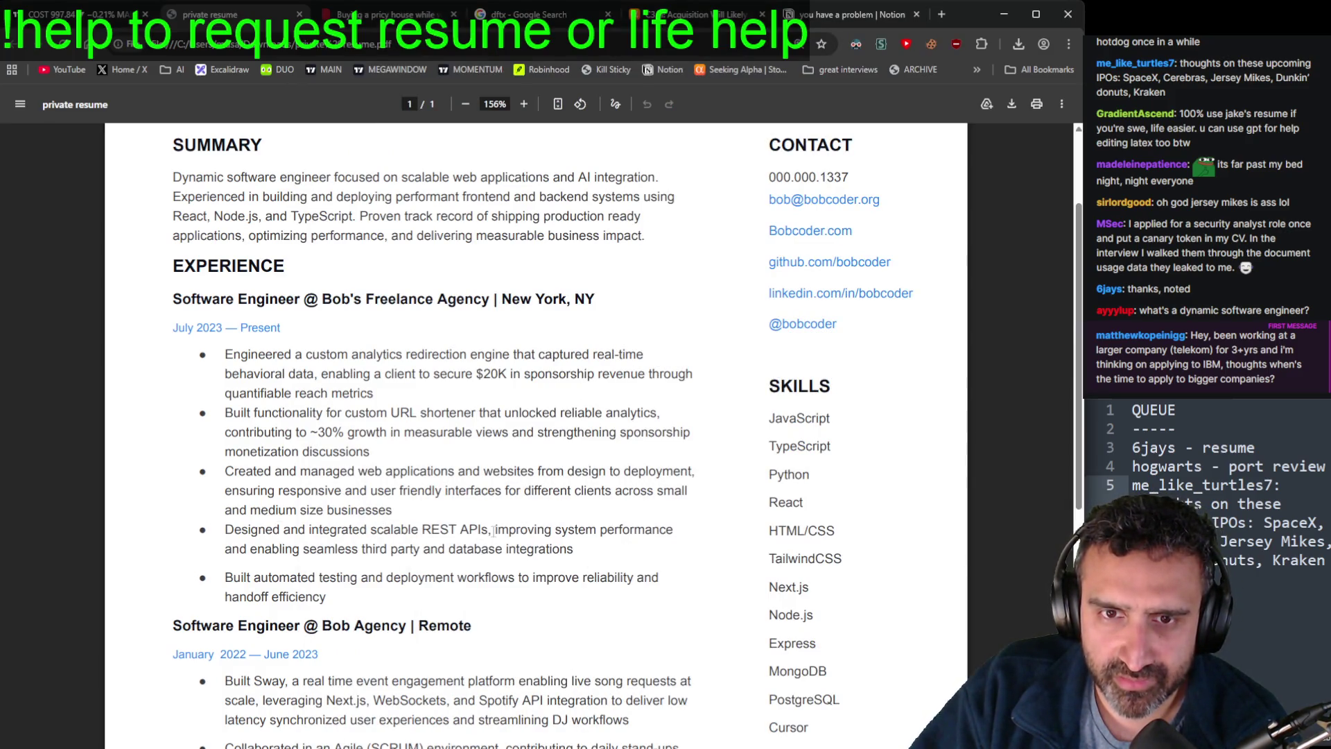
Step: Trial-highlight the REST APIs, system performance and automated testing phrases in the freelance bullets
left_click_drag(489, 531, 216, 543)
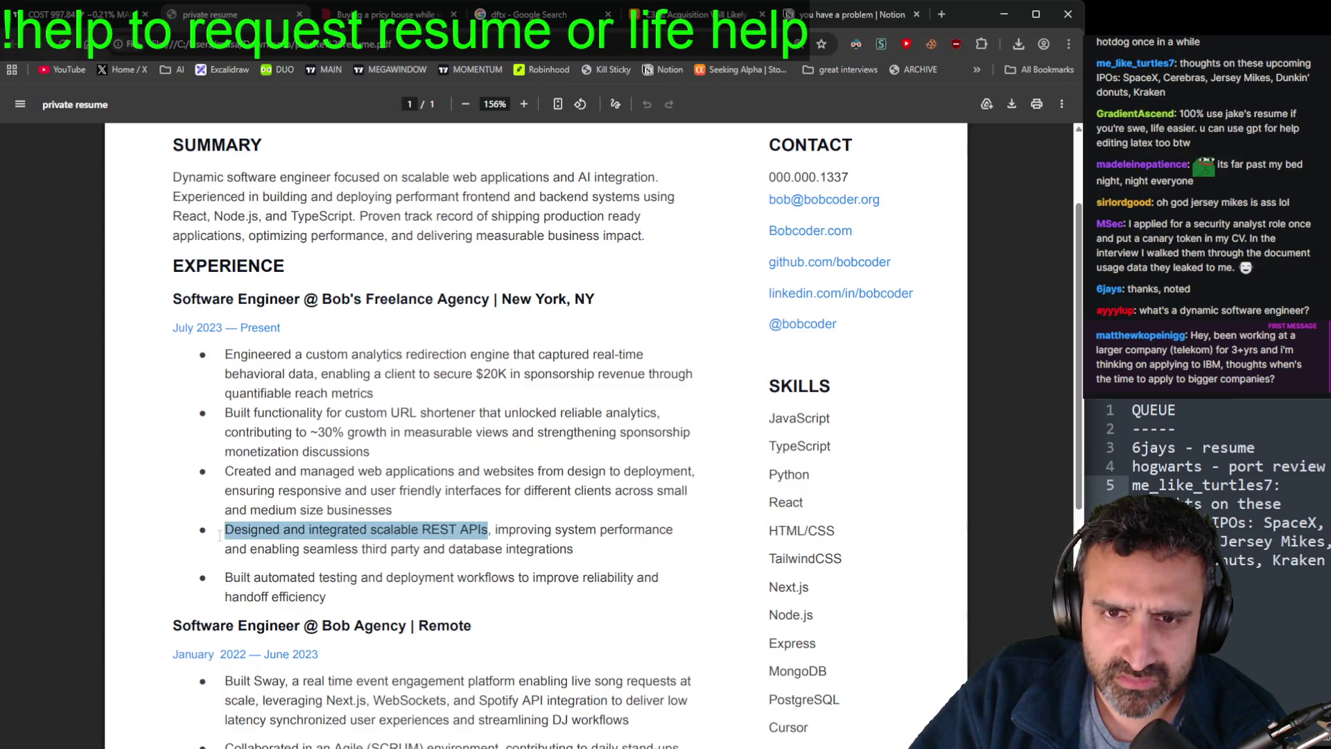
mouse_move(490, 531)
left_mouse_down()
mouse_move(208, 532)
mouse_move(195, 521)
left_mouse_up()
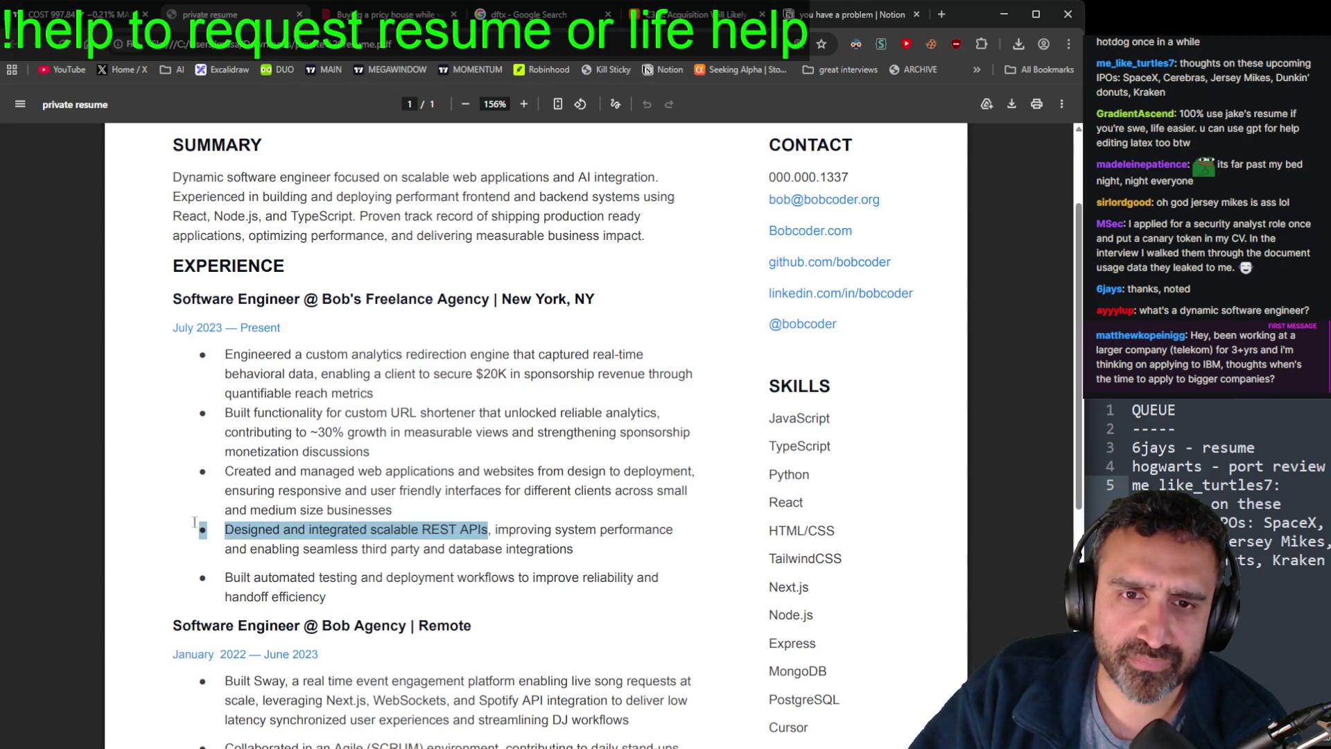
left_click(493, 532)
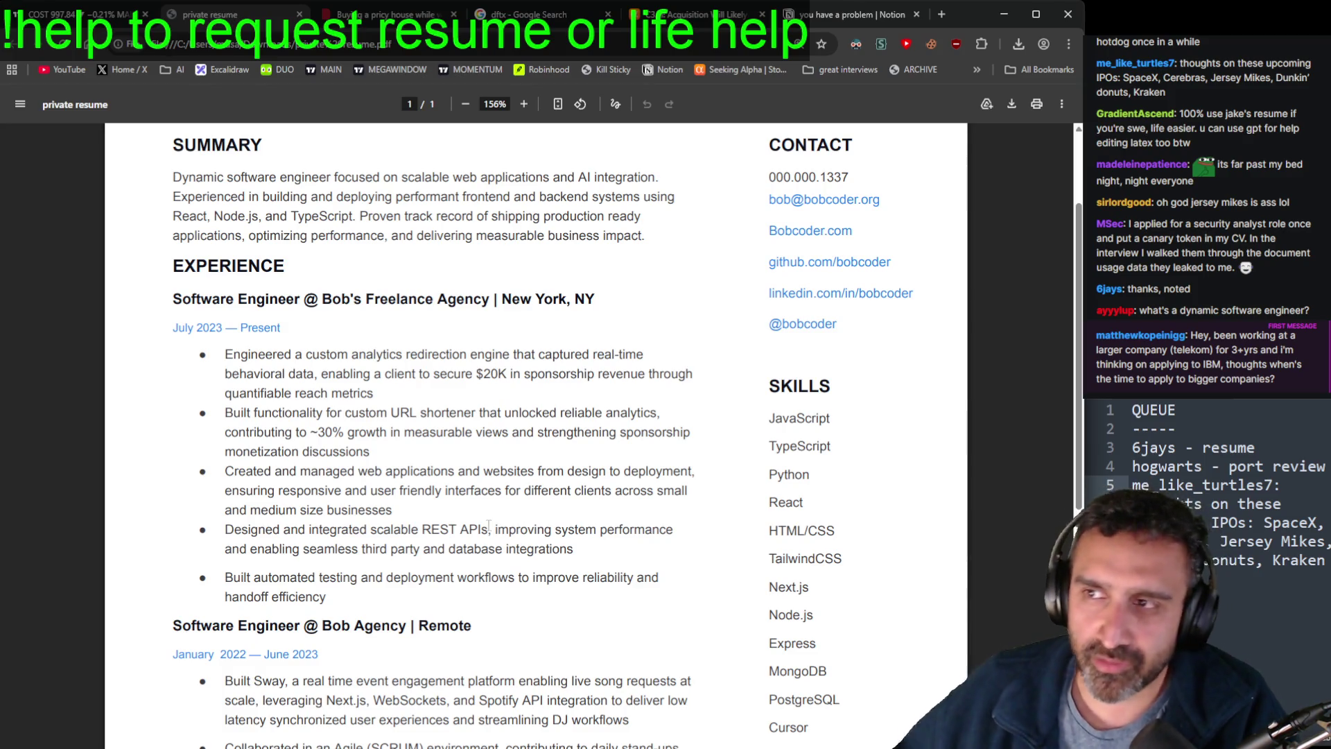
left_click_drag(495, 534, 575, 555)
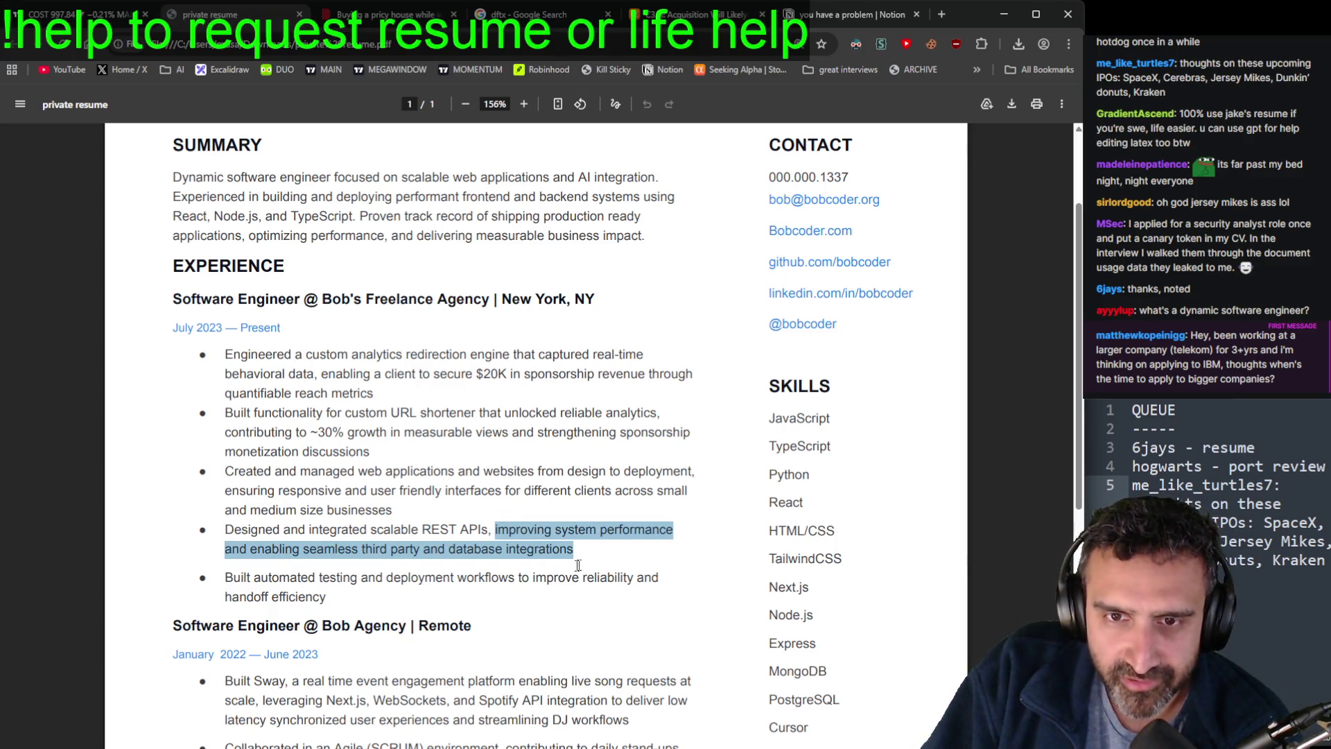
left_click(444, 588)
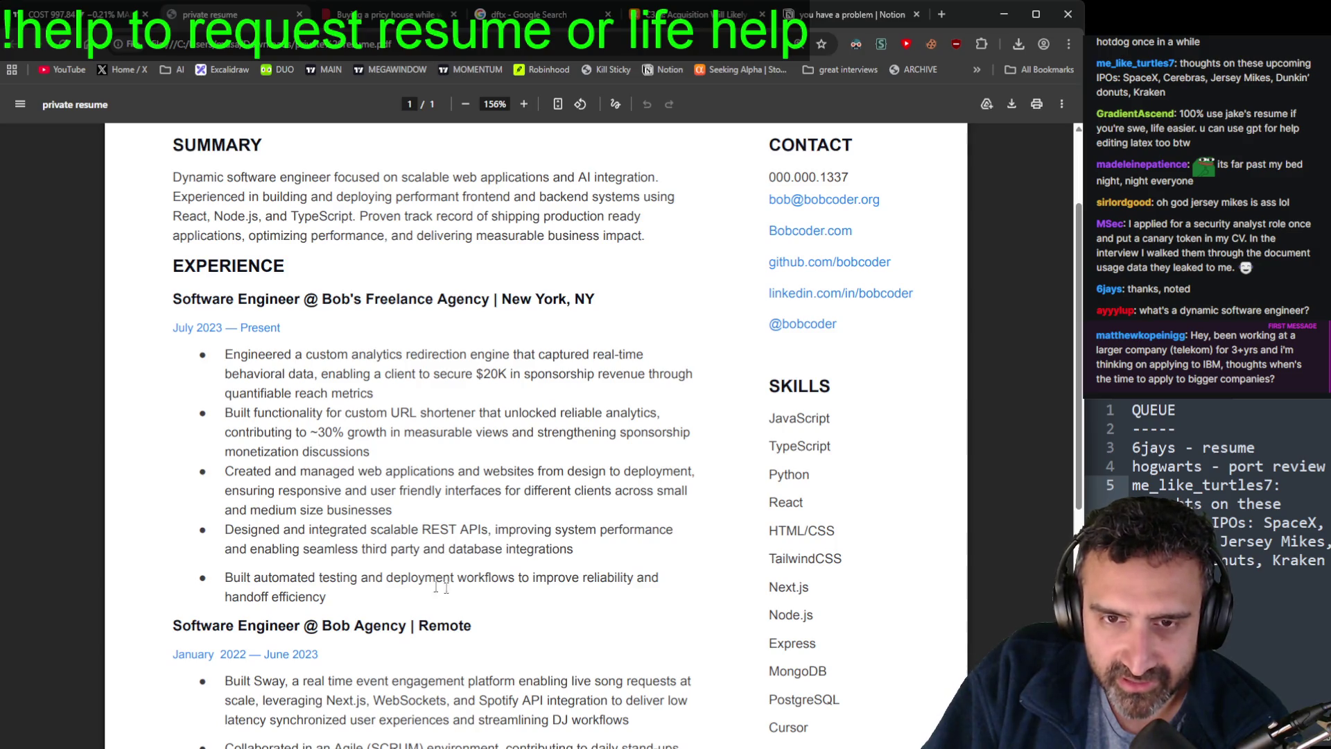
left_click_drag(515, 578, 227, 579)
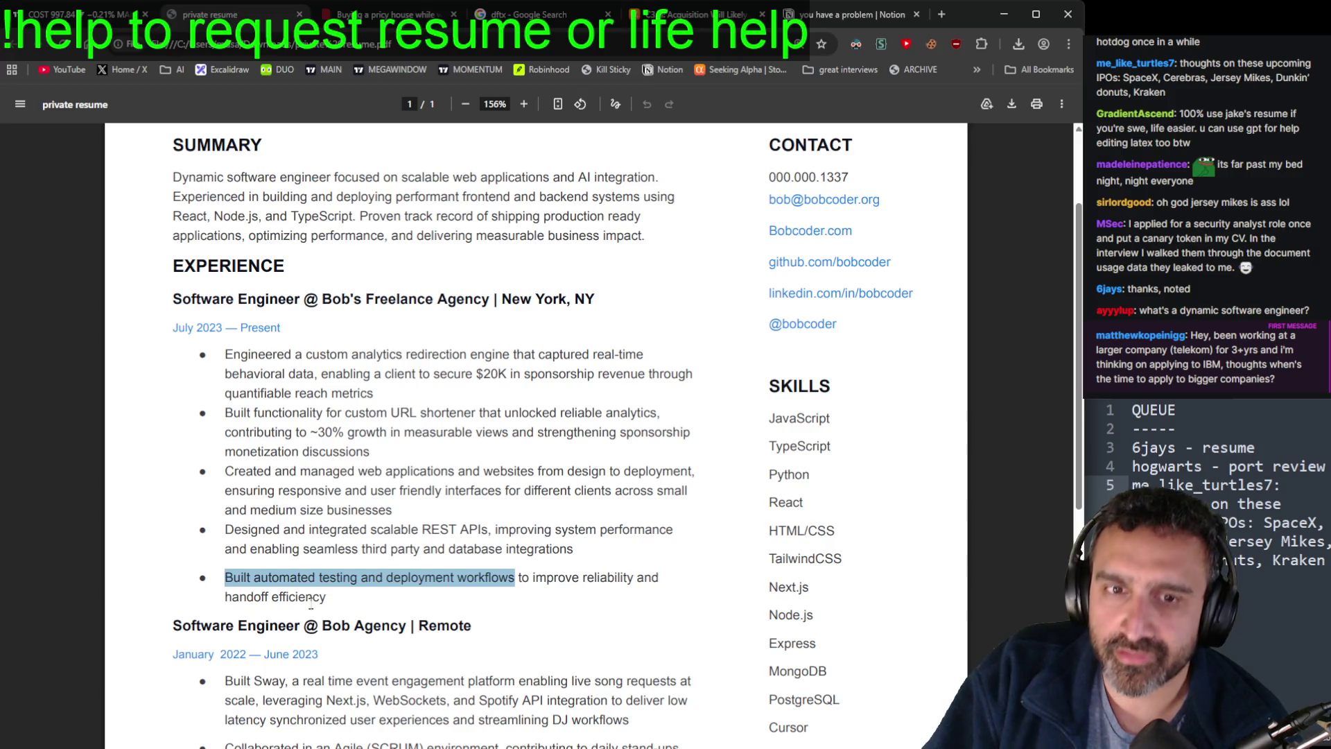
left_click(331, 602)
Step: Select 'to improve reliability and handoff efficiency' in the automated testing bullet
scroll(889, 450, "down", 1)
scroll(866, 441, "down", 5)
scroll(760, 278, "up", 5)
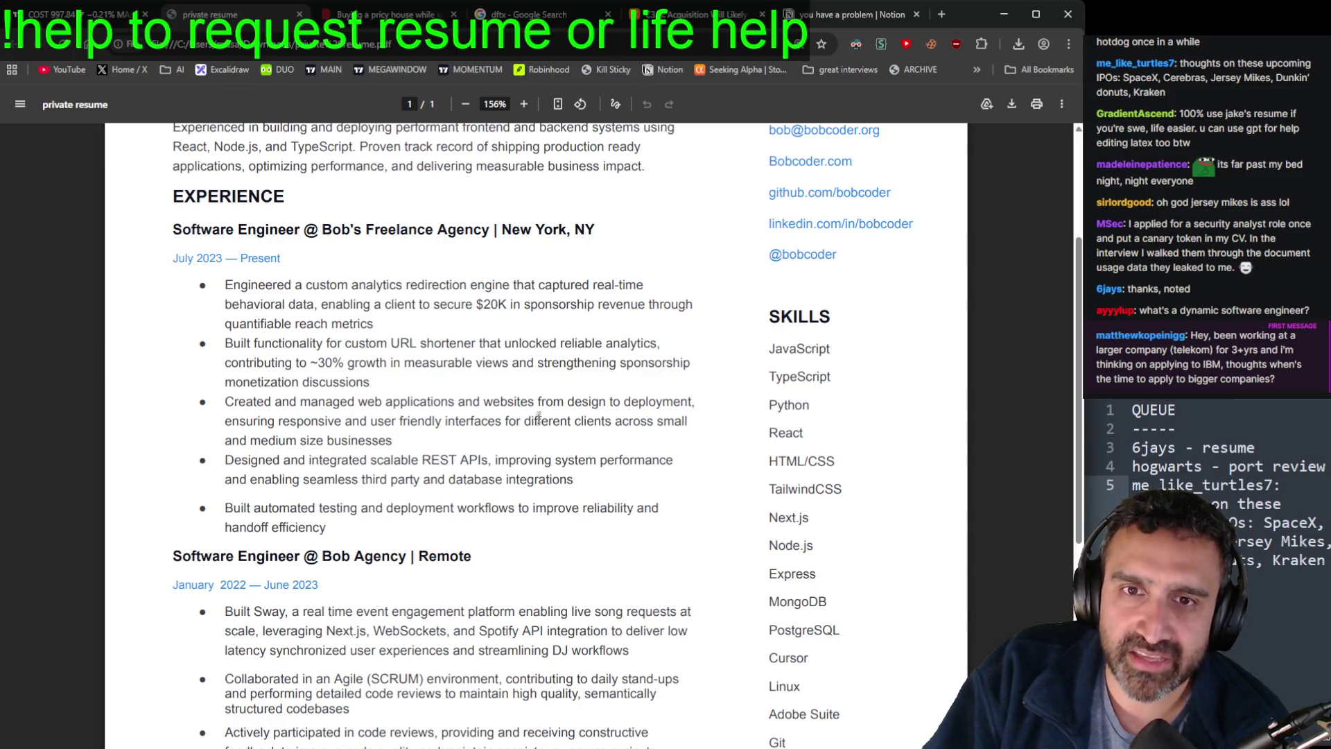
left_click_drag(333, 284, 440, 342)
left_click_drag(297, 362, 467, 401)
left_click_drag(330, 459, 547, 479)
left_click(478, 547)
left_click_drag(326, 527, 514, 516)
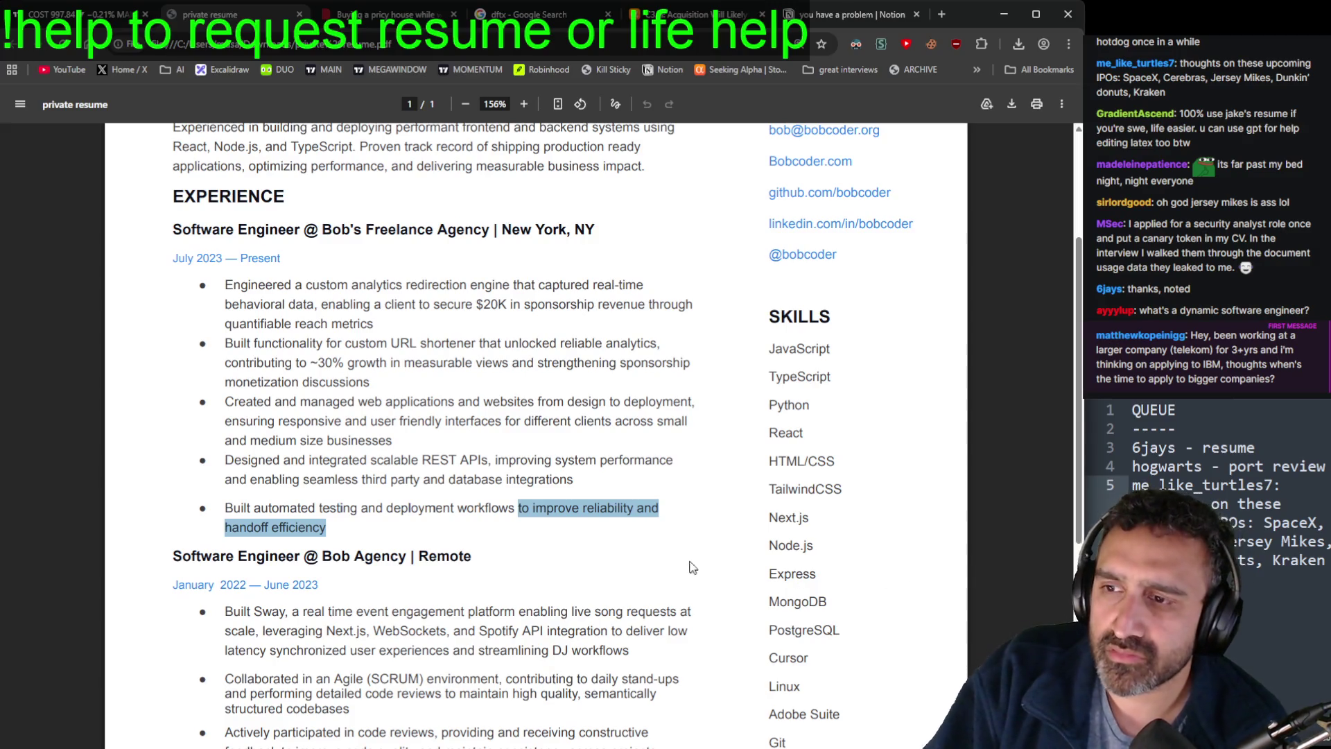
Step: Scroll to the Bob Agency bullets and mark the Sway bullet's real time platform wording
scroll(516, 535, "down", 1)
left_click(515, 535)
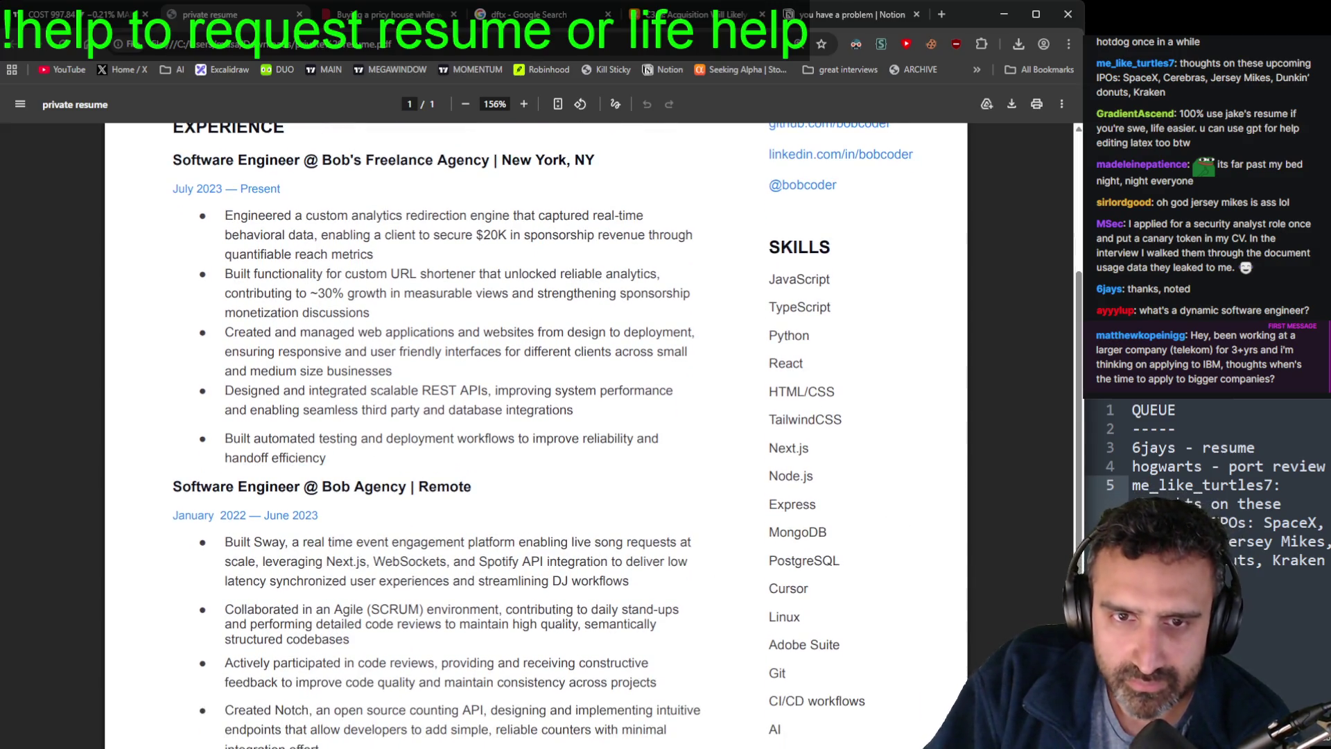
scroll(391, 599, "down", 2)
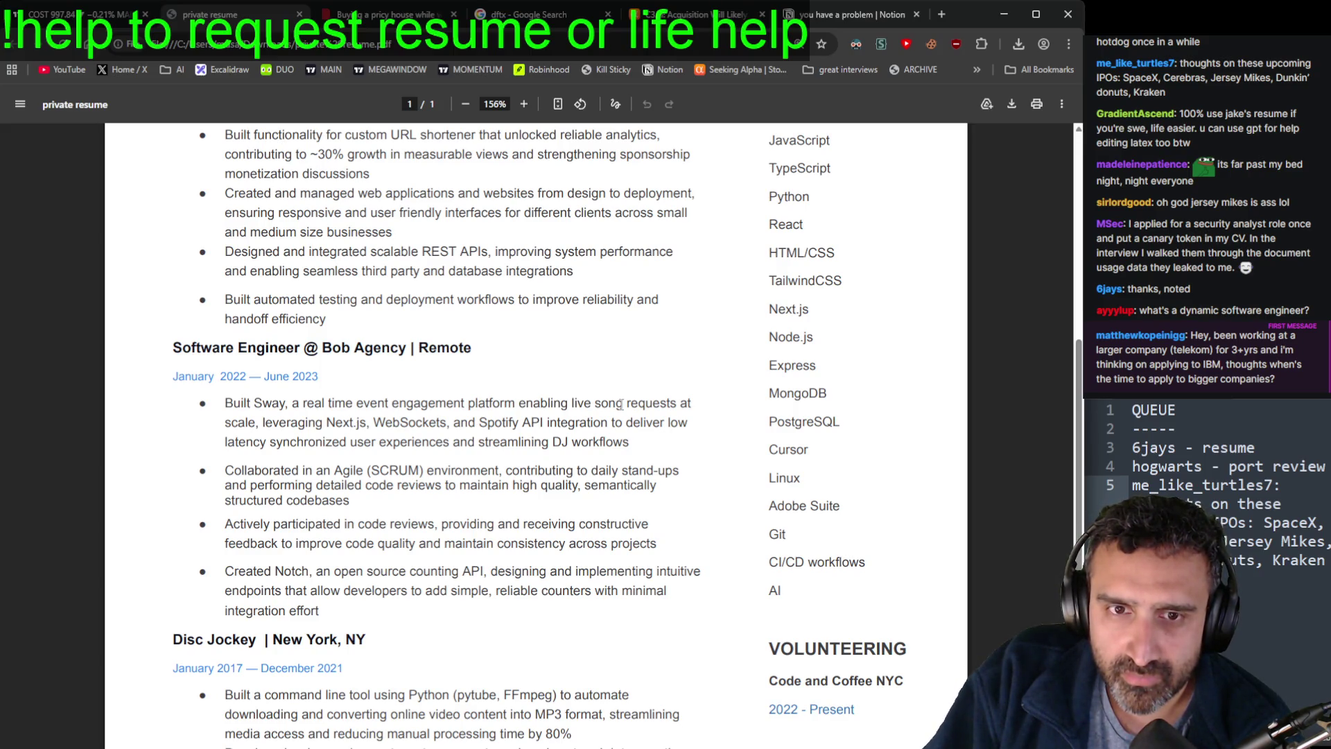
triple_click(305, 472)
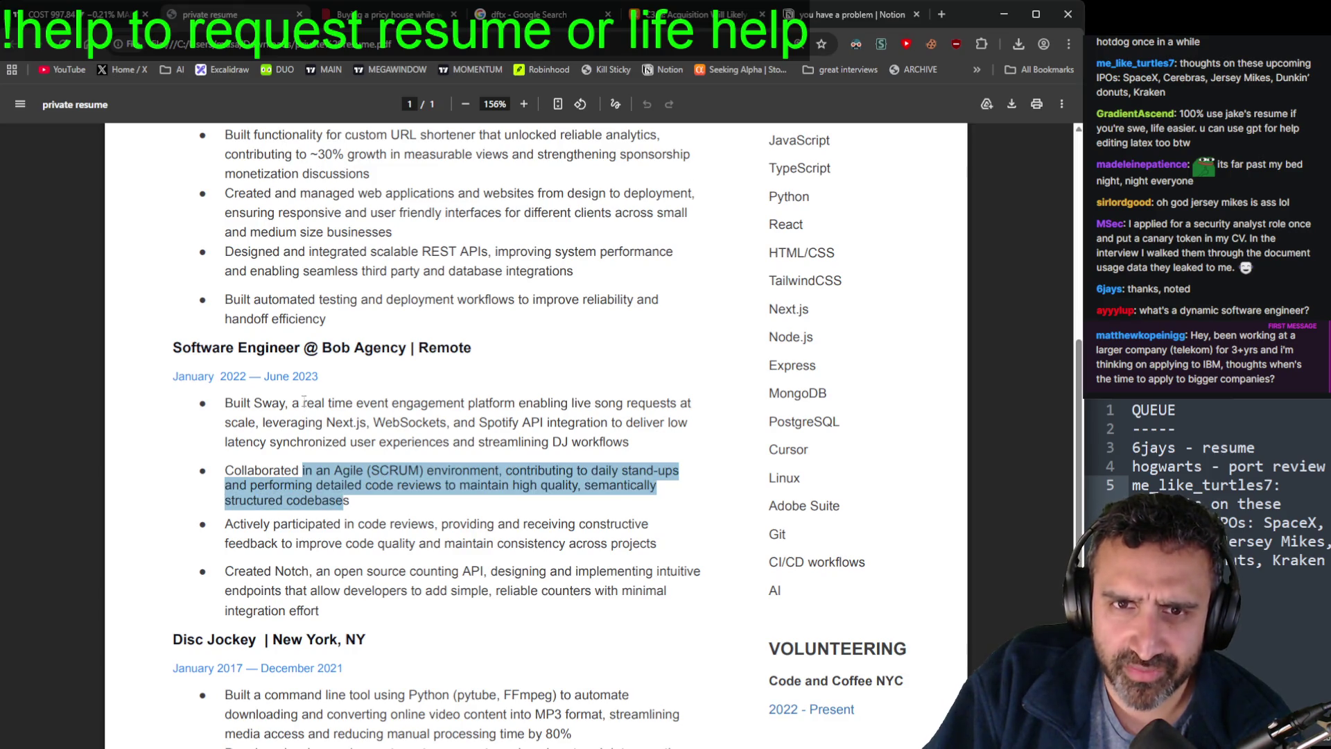
left_click_drag(303, 403, 343, 444)
left_click(343, 445)
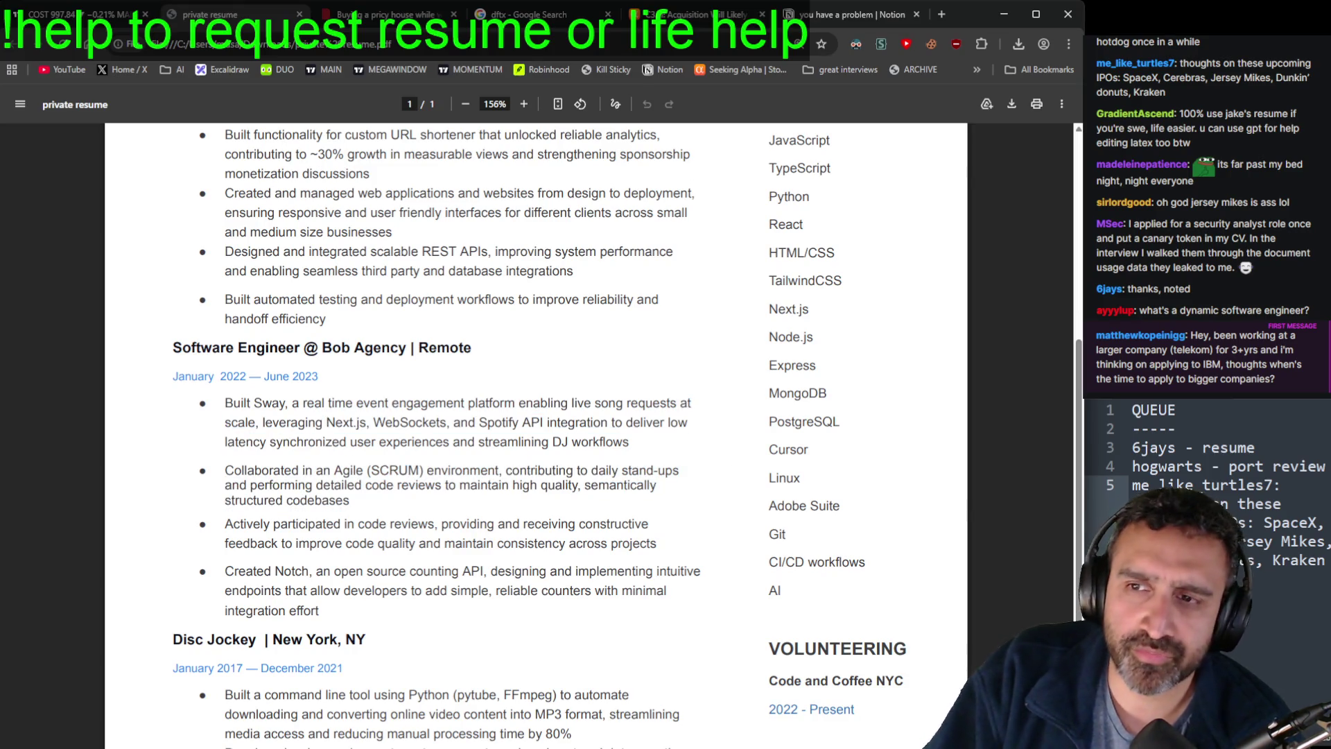
left_click_drag(335, 403, 375, 442)
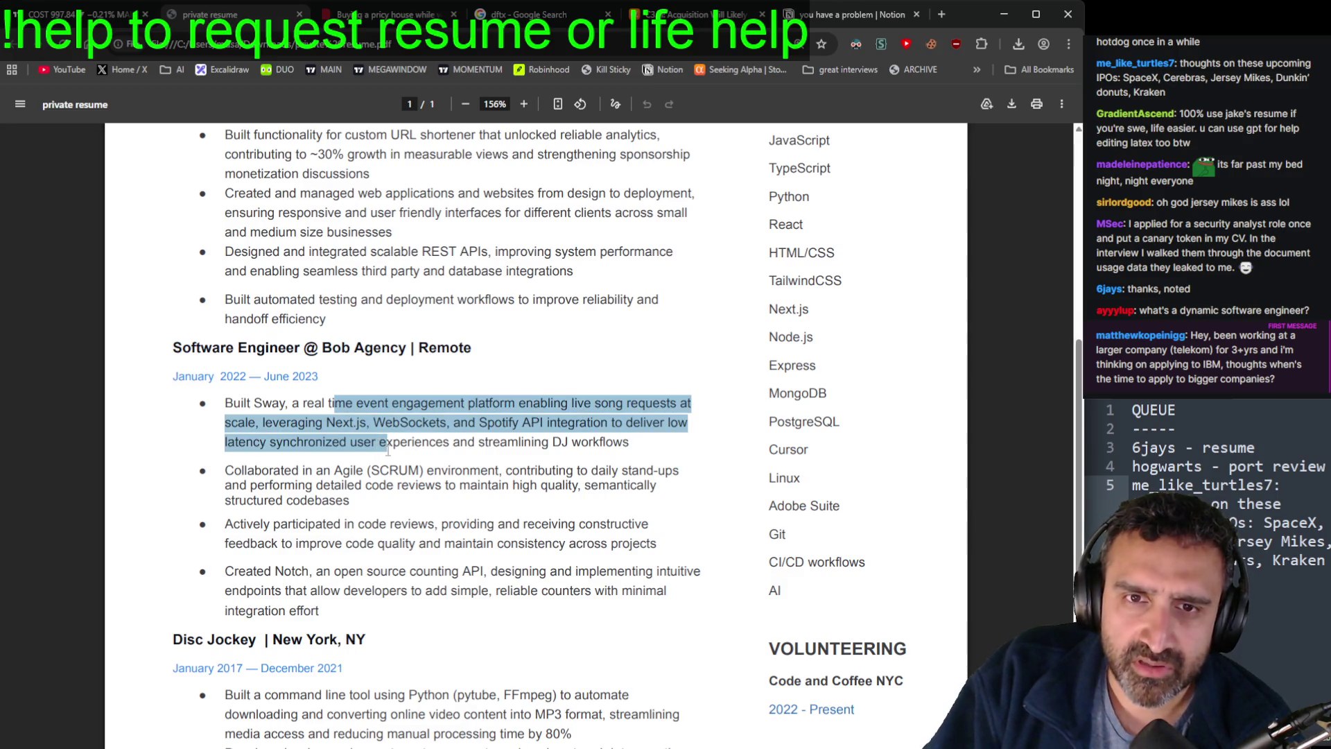
triple_click(378, 502)
left_click(379, 504)
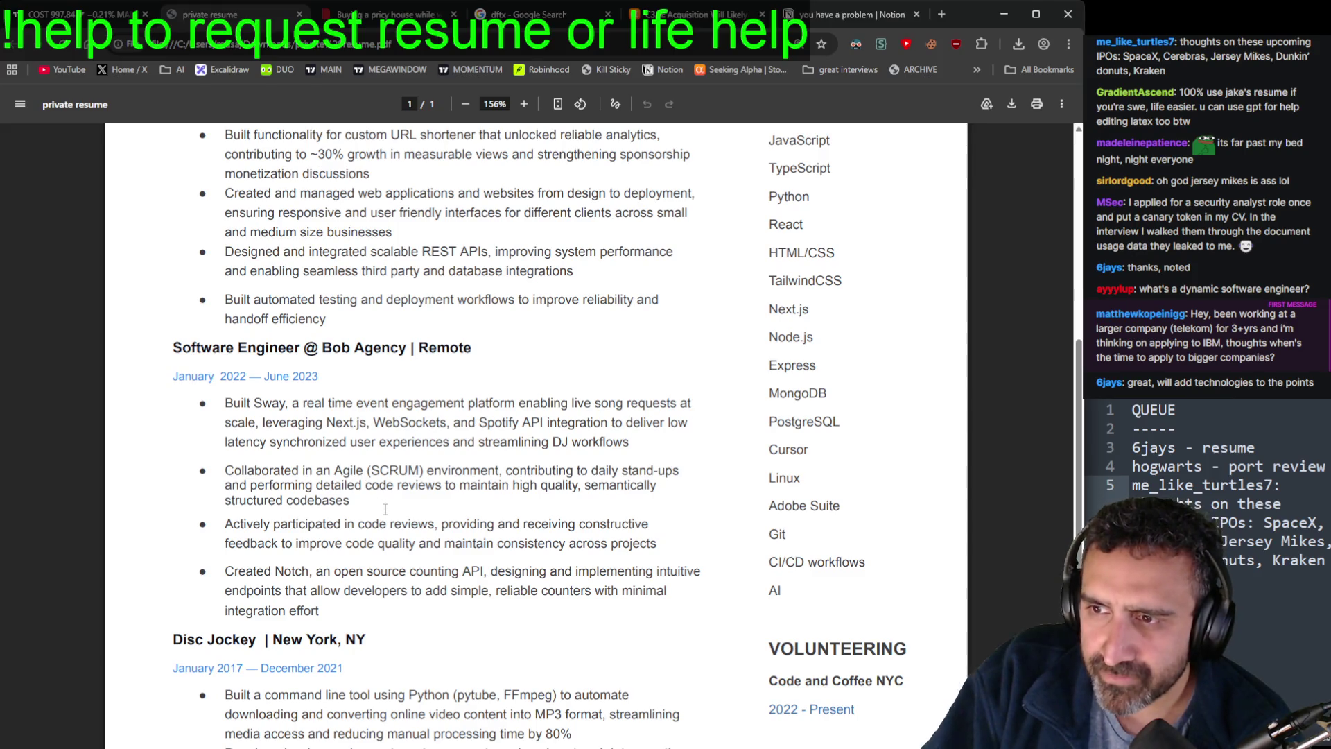
Step: Pick out 'Sway', the gap in 'real time', 'enabling' and 'leveraging' in the Sway bullet
double_click(281, 402)
left_click(442, 417)
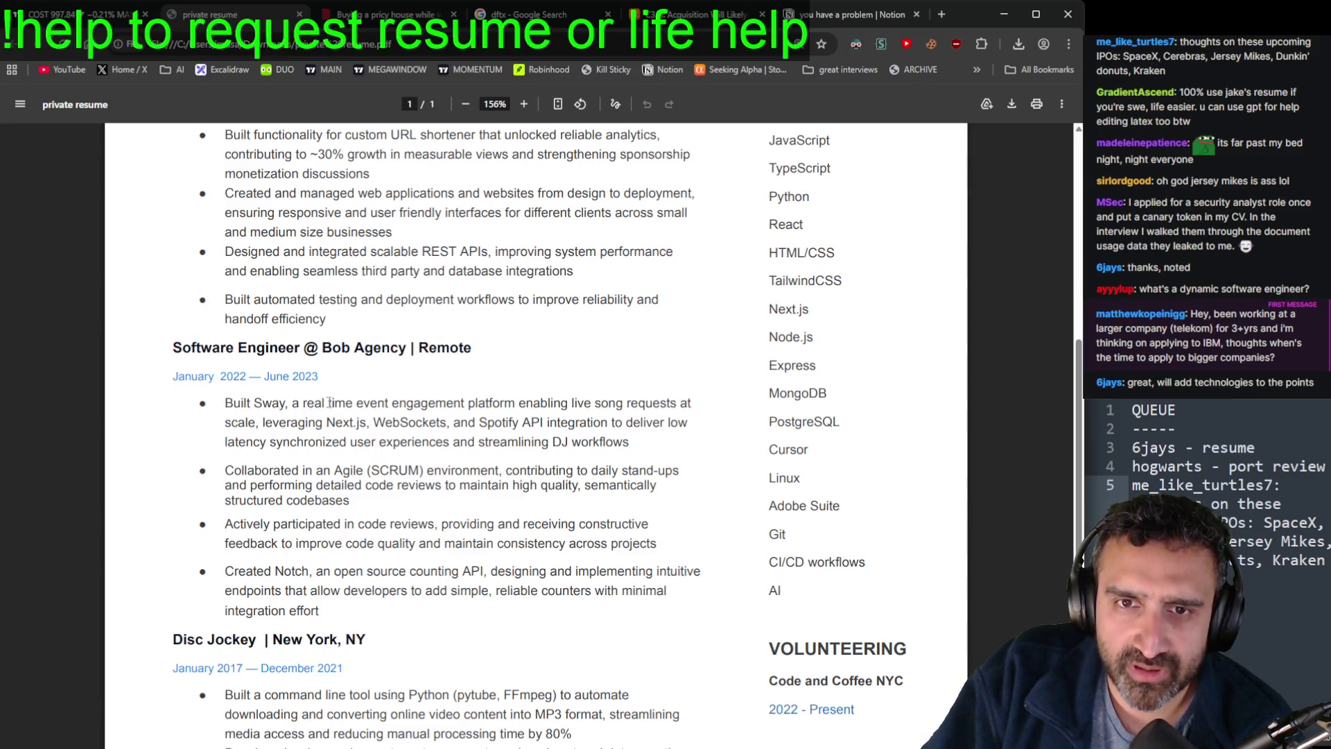
left_click_drag(328, 403, 323, 403)
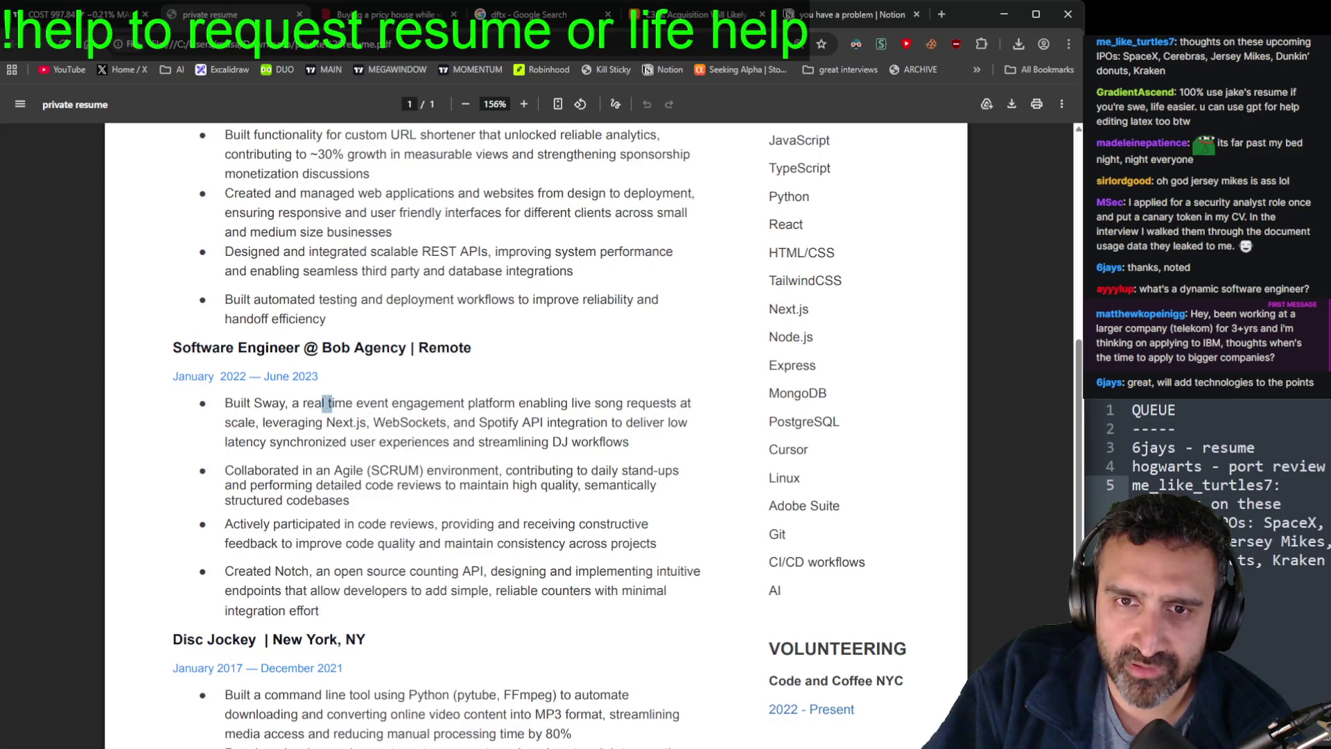
left_click(329, 403)
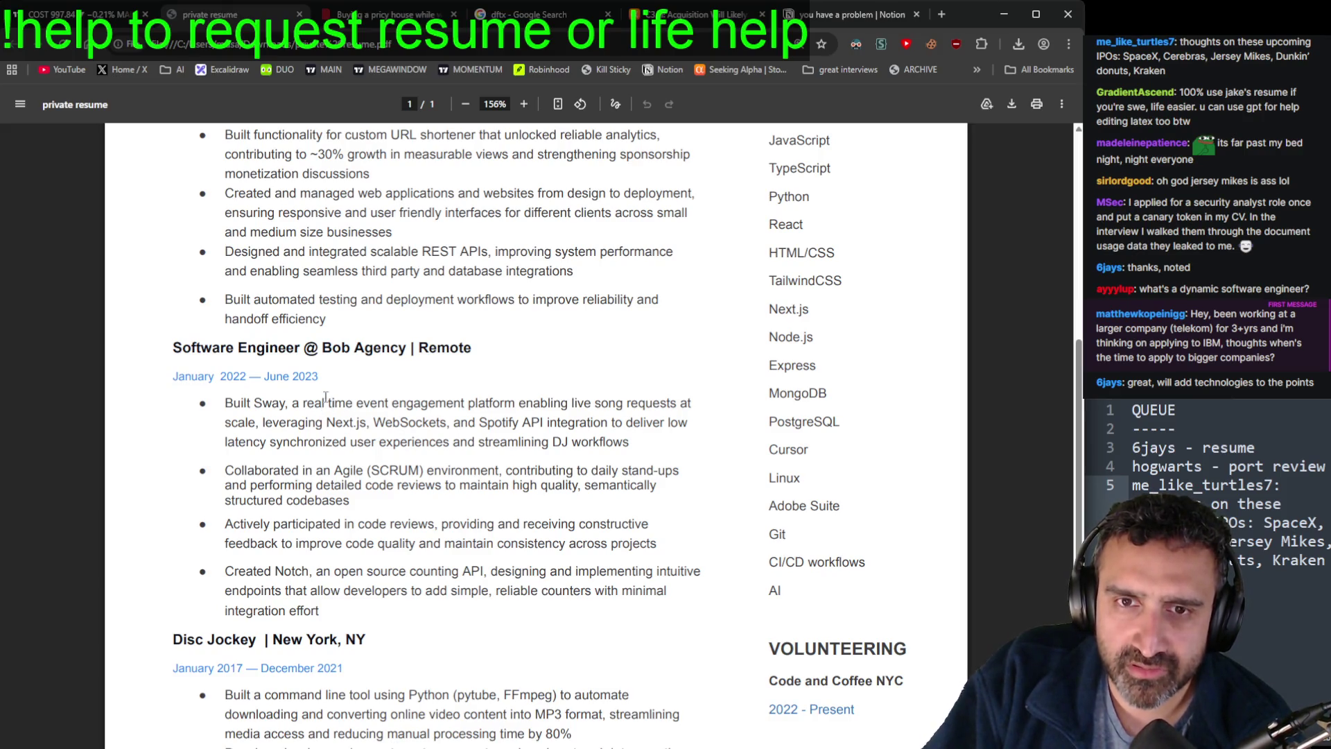
left_click_drag(323, 403, 330, 403)
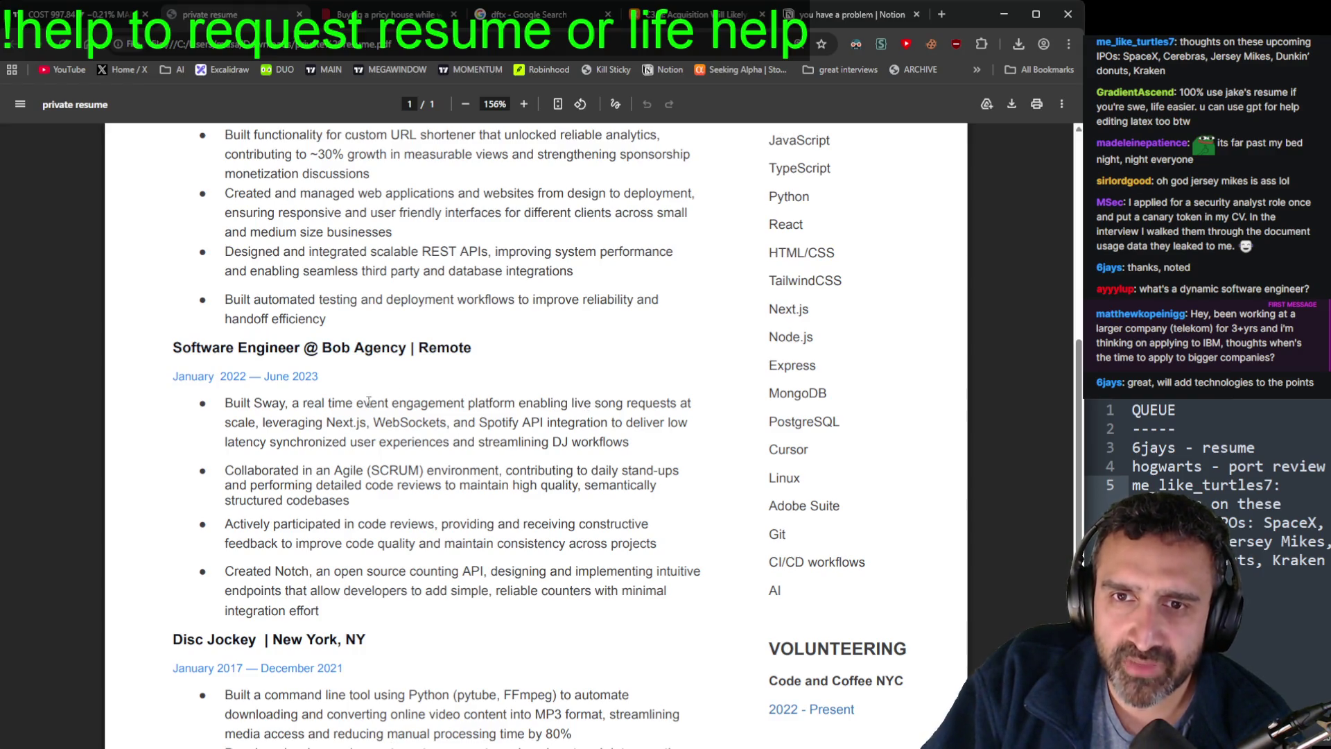
double_click(556, 404)
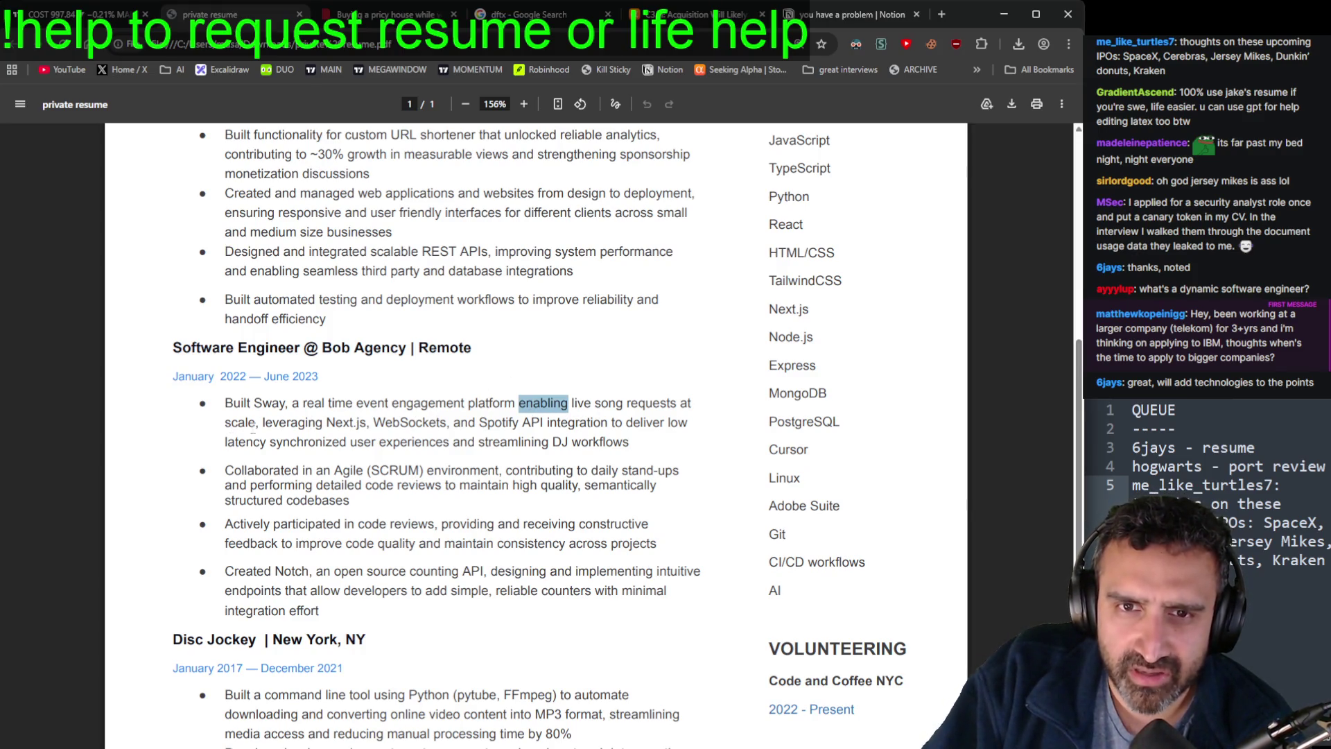
left_click(286, 422)
double_click(286, 422)
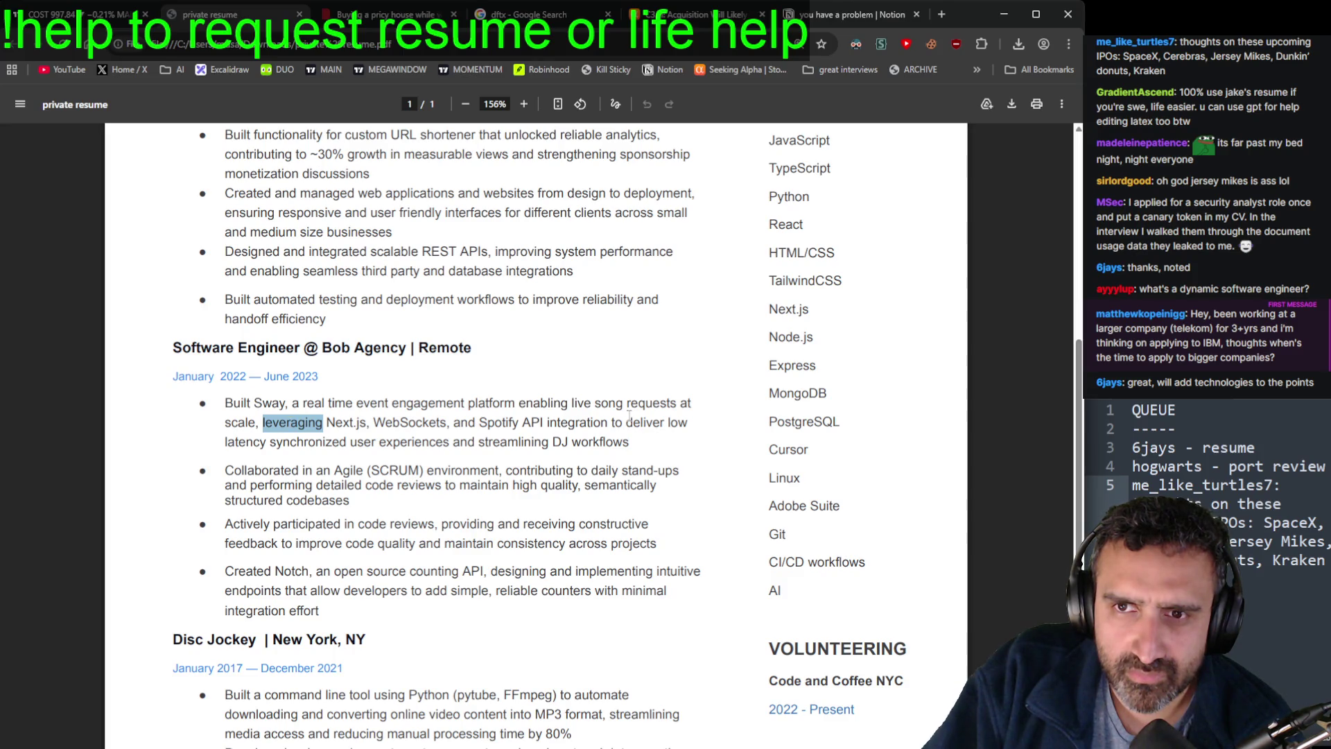
Step: Mark the closing phrase 'to deliver low latency … DJ workflows', rechecking 'leveraging' and 'Next.js'
mouse_move(637, 443)
left_mouse_down()
mouse_move(634, 423)
mouse_move(603, 423)
left_mouse_up()
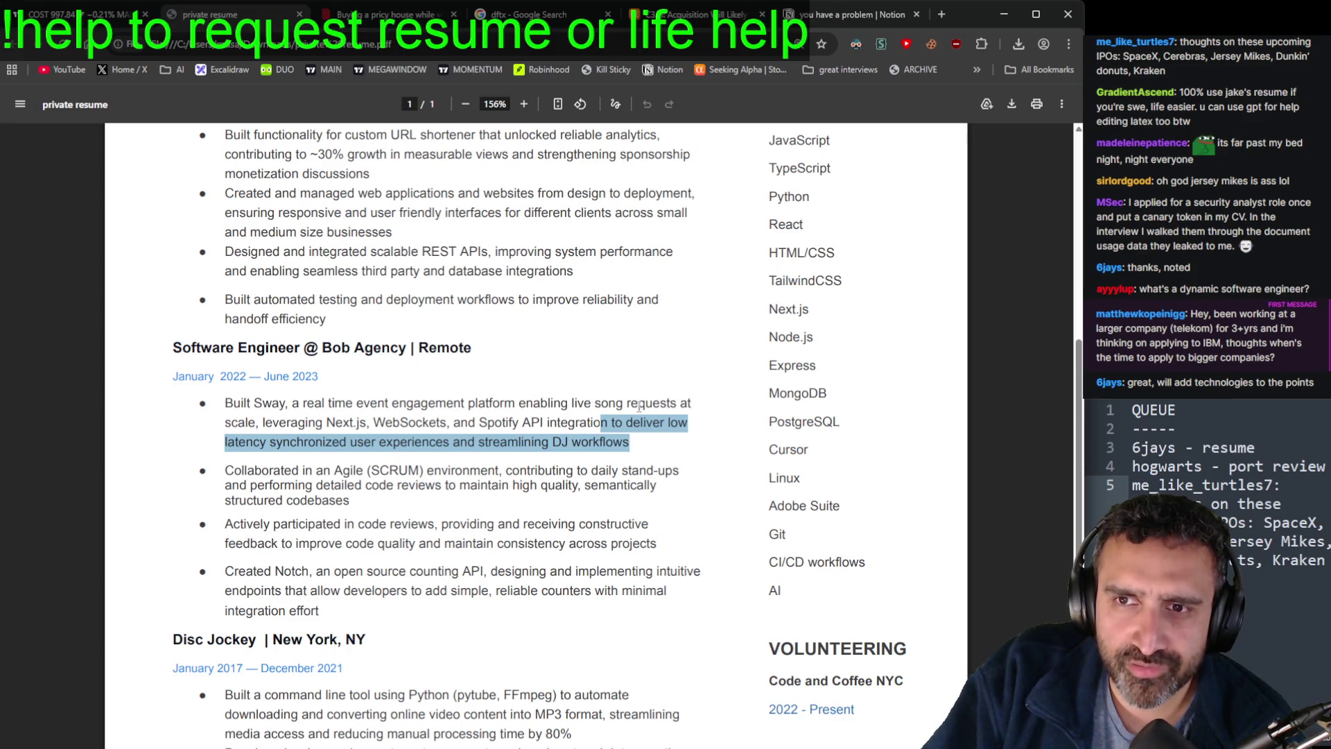
double_click(292, 423)
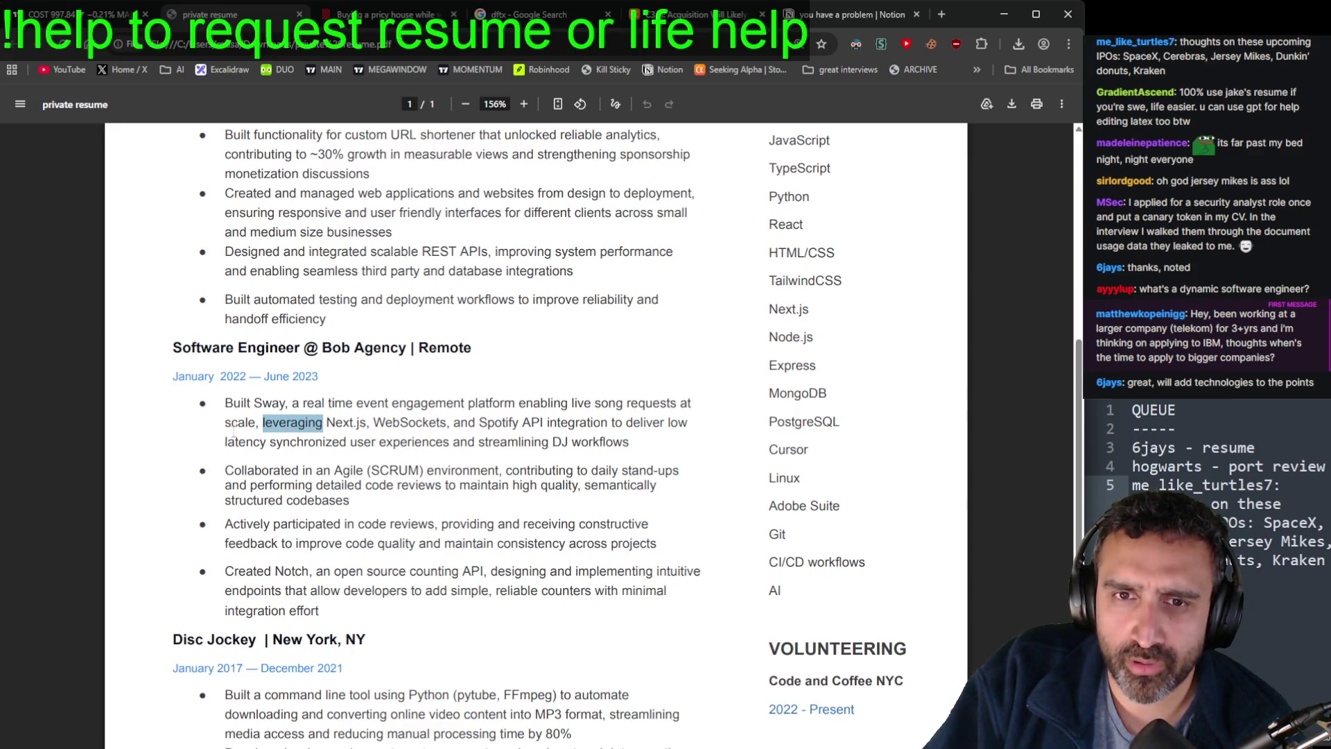
double_click(305, 424)
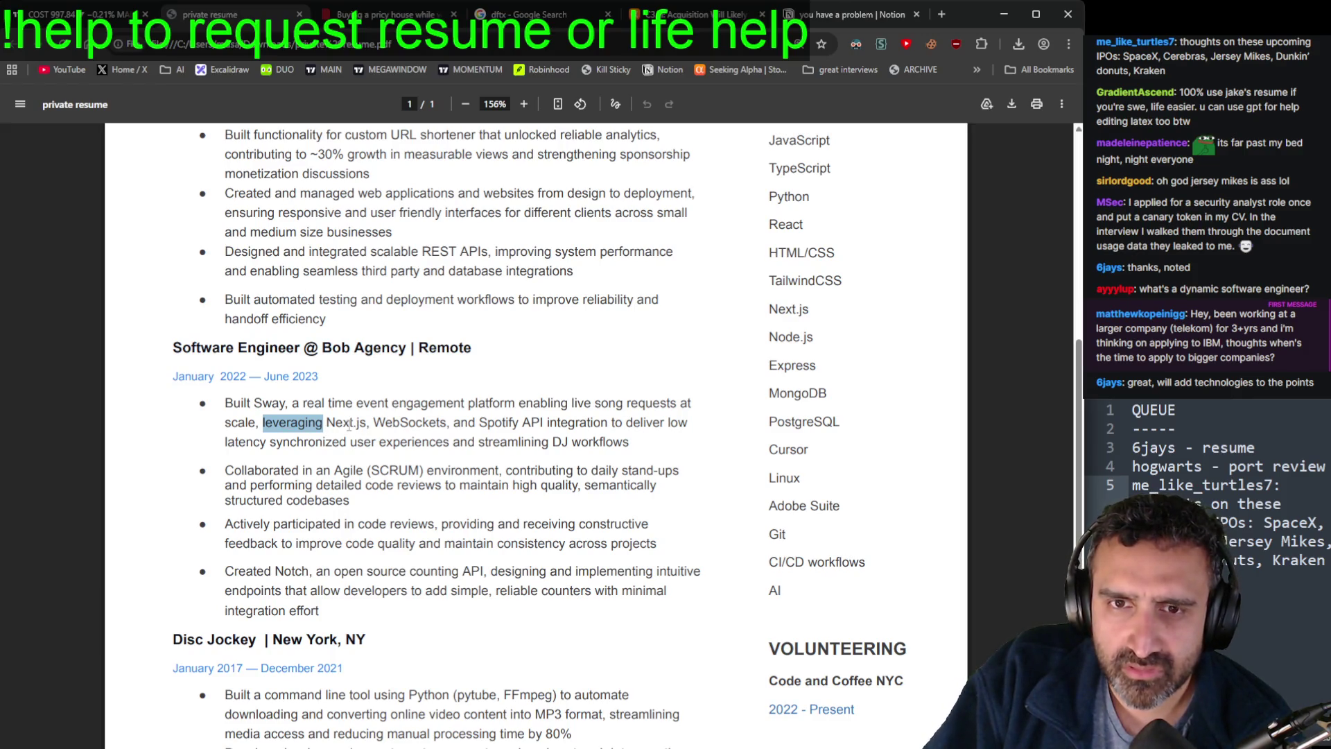
double_click(348, 425)
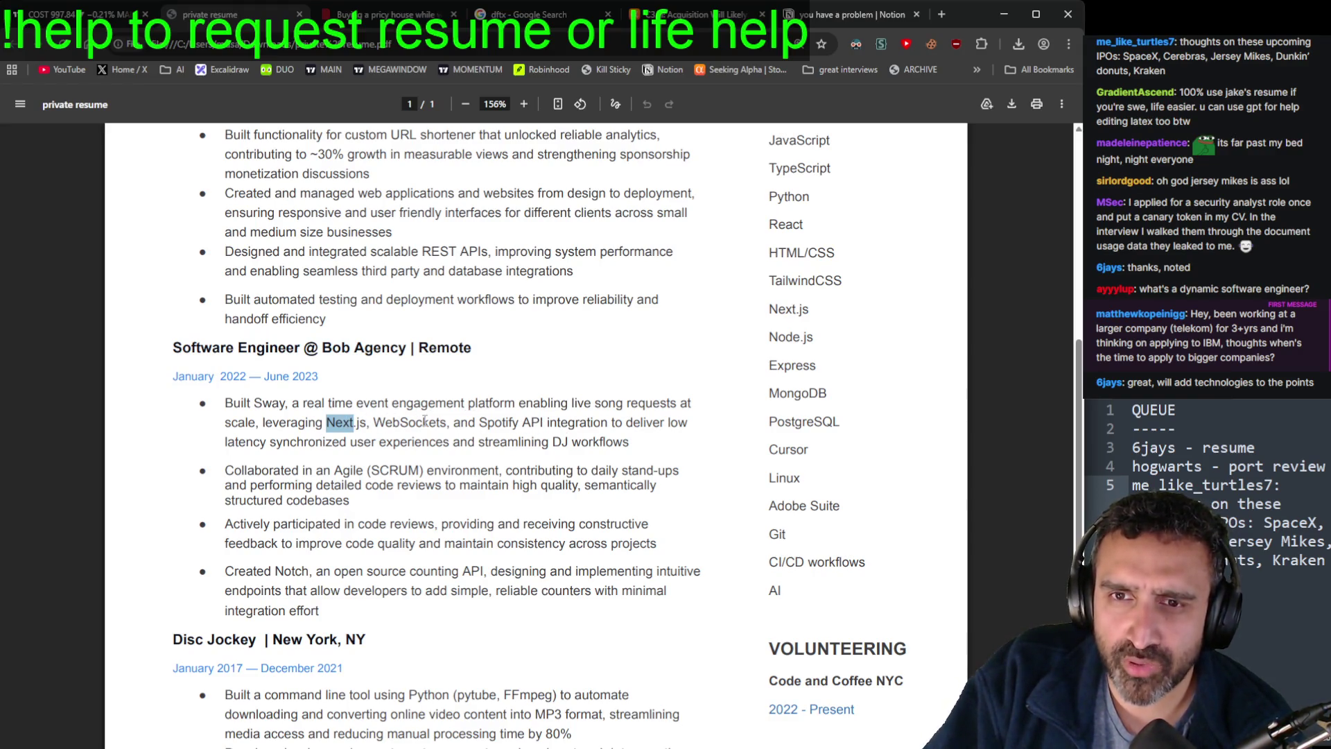
left_click(612, 423)
left_click_drag(612, 423, 628, 444)
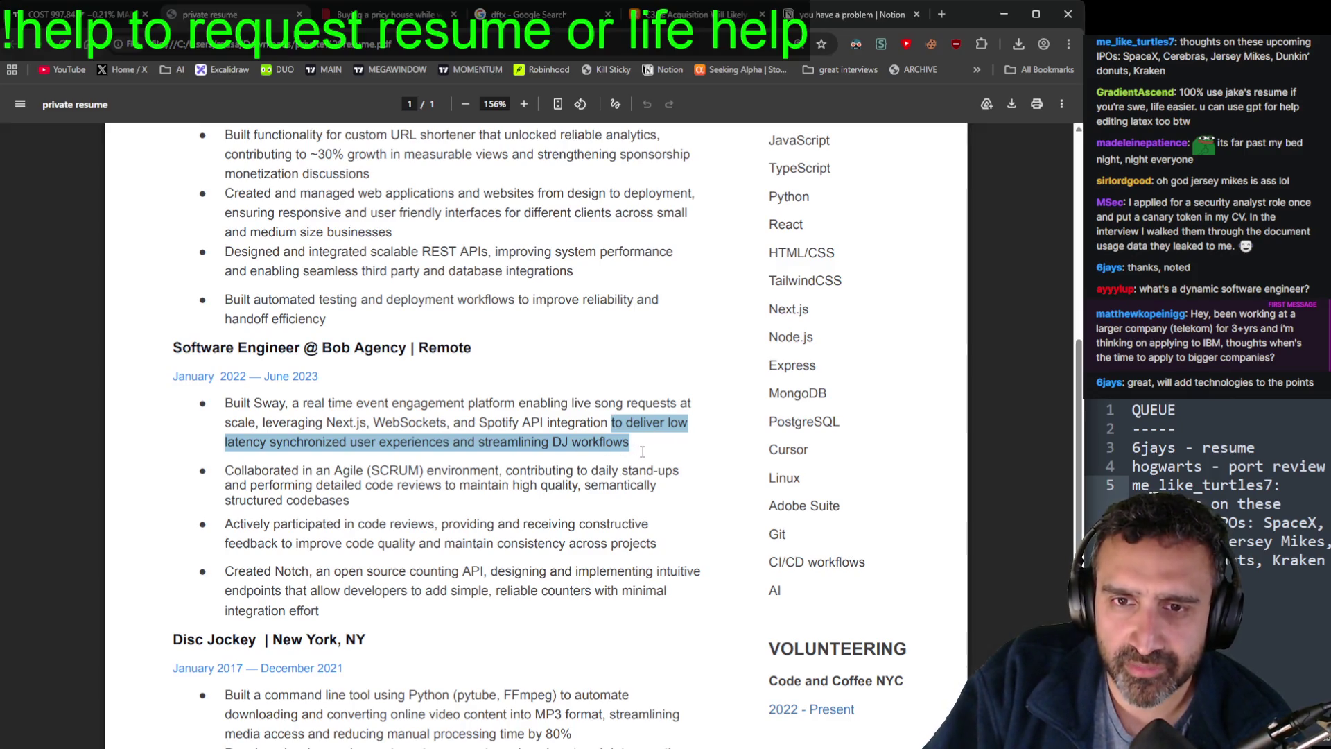
scroll(667, 546, "up", 2)
Step: Re-mark the Sway bullet's closing phrase about low-latency DJ workflows
scroll(667, 545, "up", 1)
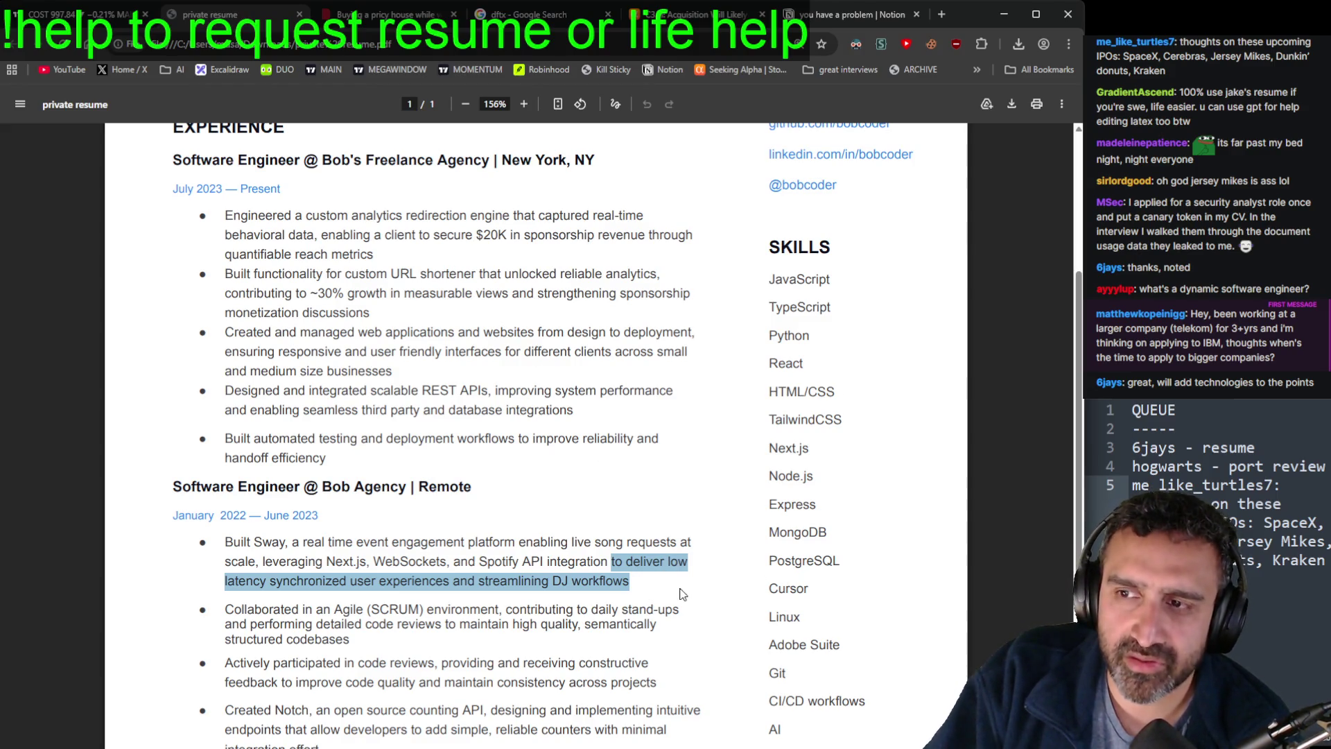
left_click(718, 621)
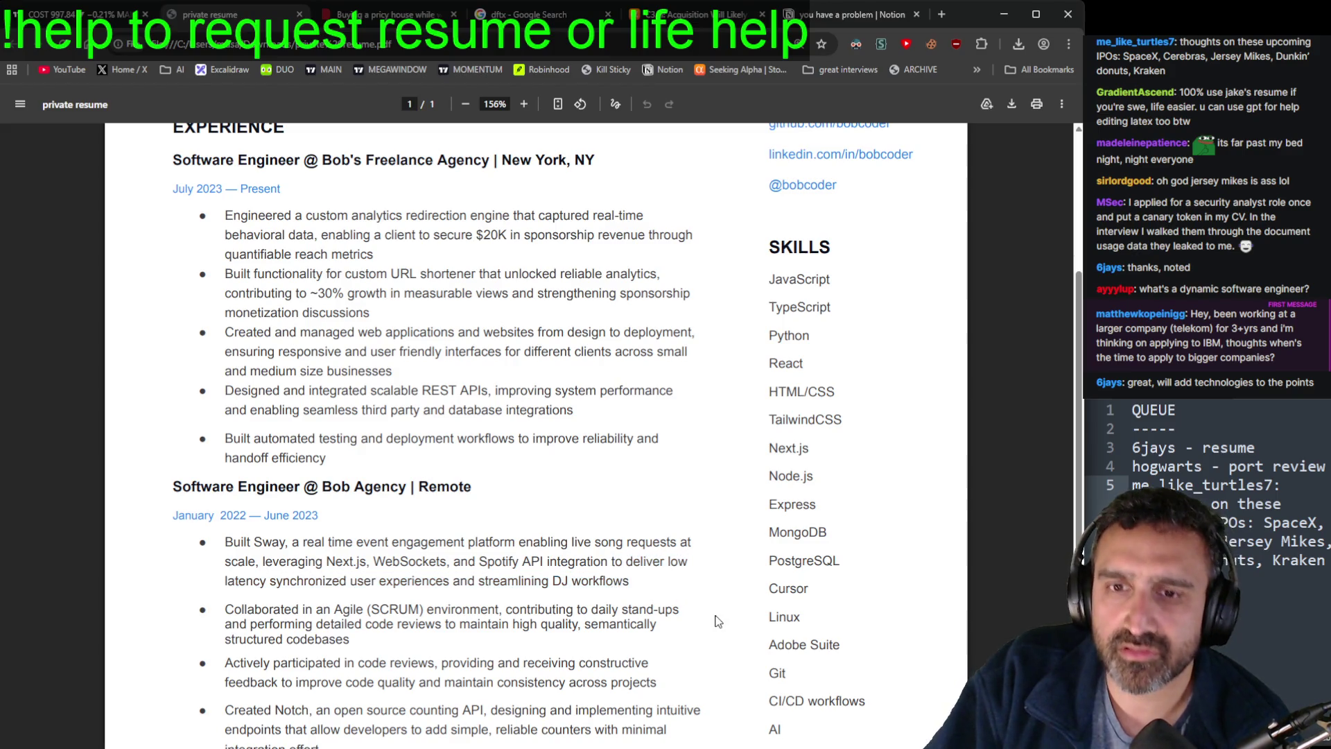
mouse_move(651, 587)
left_mouse_down()
mouse_move(617, 565)
mouse_move(649, 583)
mouse_move(520, 565)
mouse_move(385, 583)
mouse_move(611, 565)
left_mouse_up()
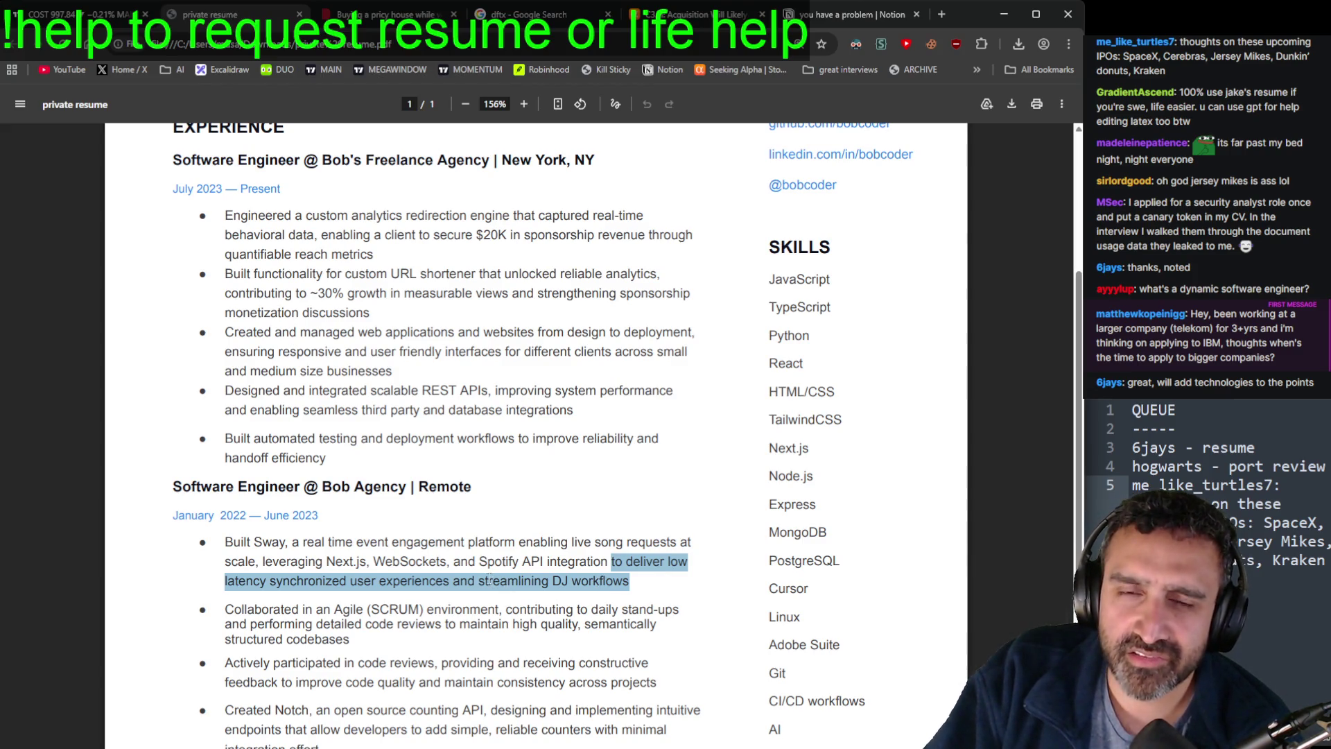
Step: Mark the $20K sponsorship-revenue phrase in the first Freelance bullet, then scroll to Disc Jockey
left_click(370, 221)
mouse_move(385, 256)
left_mouse_down()
mouse_move(373, 236)
mouse_move(324, 235)
left_mouse_up()
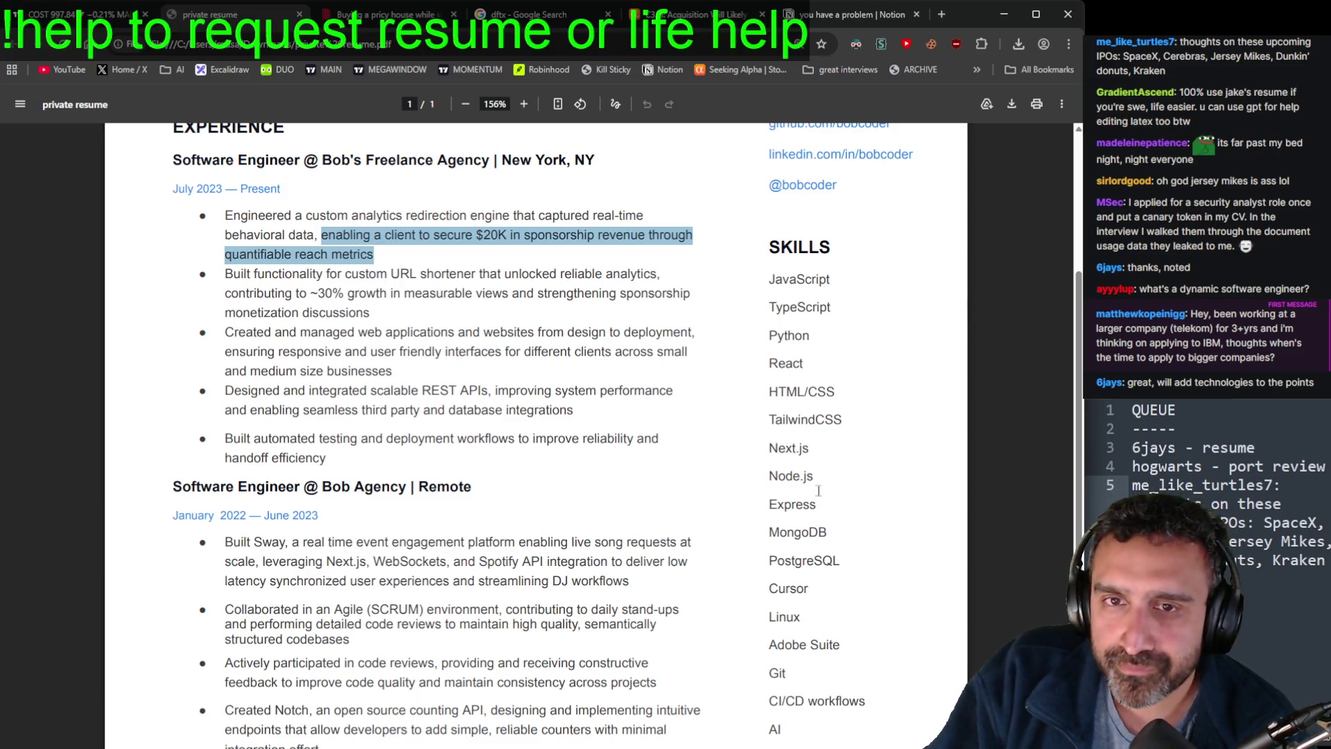
left_click(633, 486)
scroll(700, 563, "down", 4)
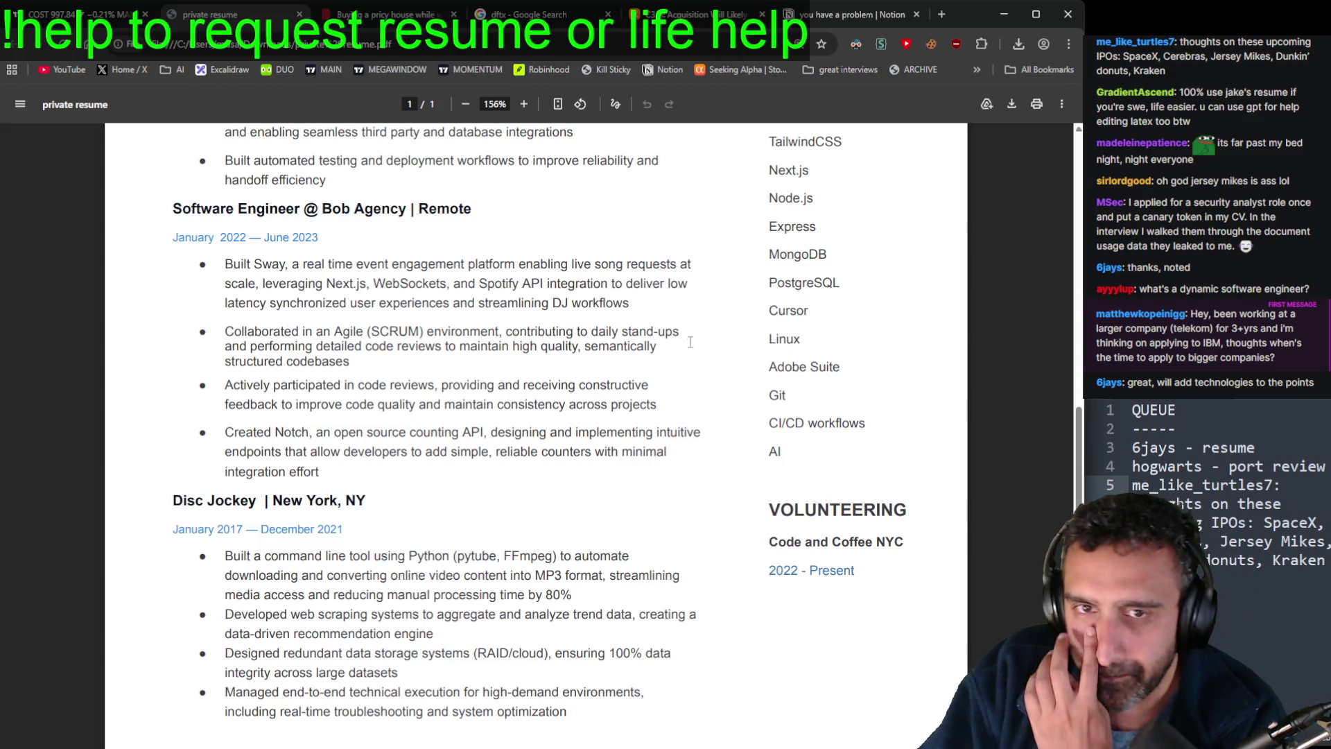
triple_click(367, 364)
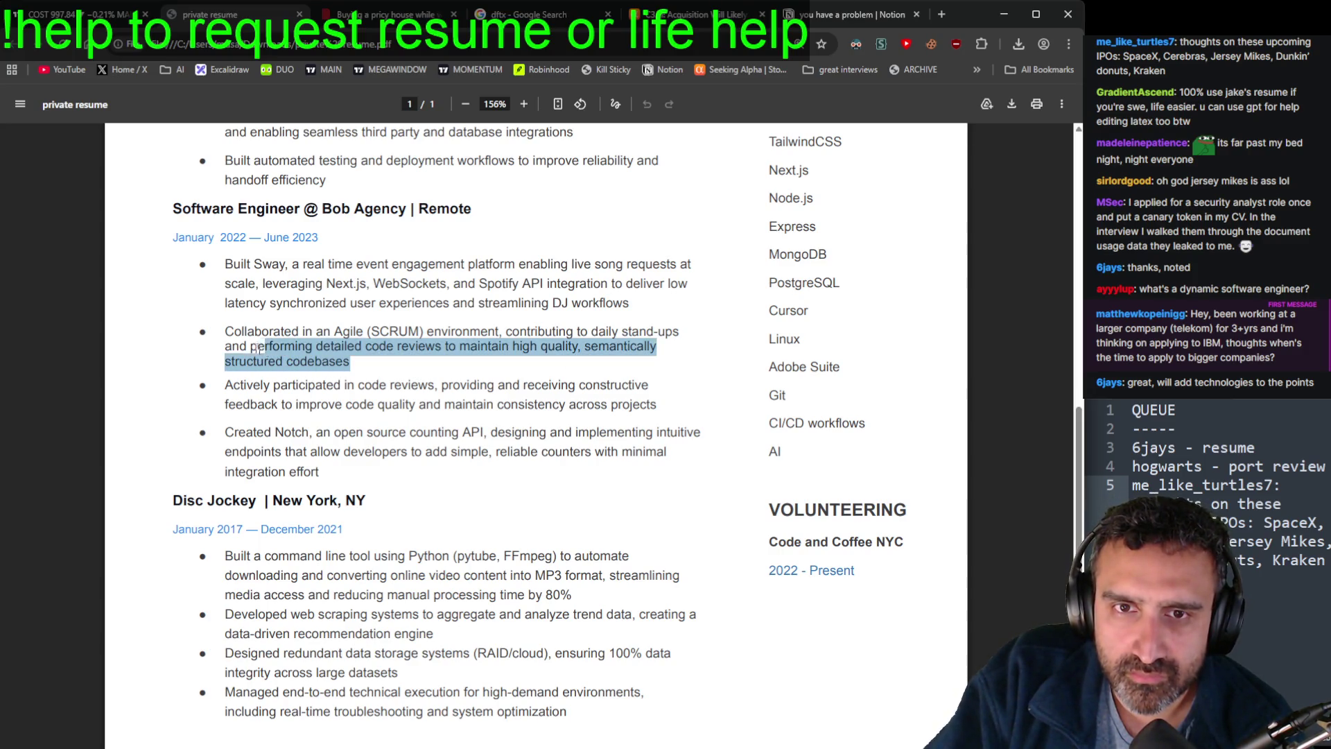
Step: Add 'Performed code reviews and daily standups in a Scrum environment.' as a new note line
left_click(388, 380)
key("alt+Tab")
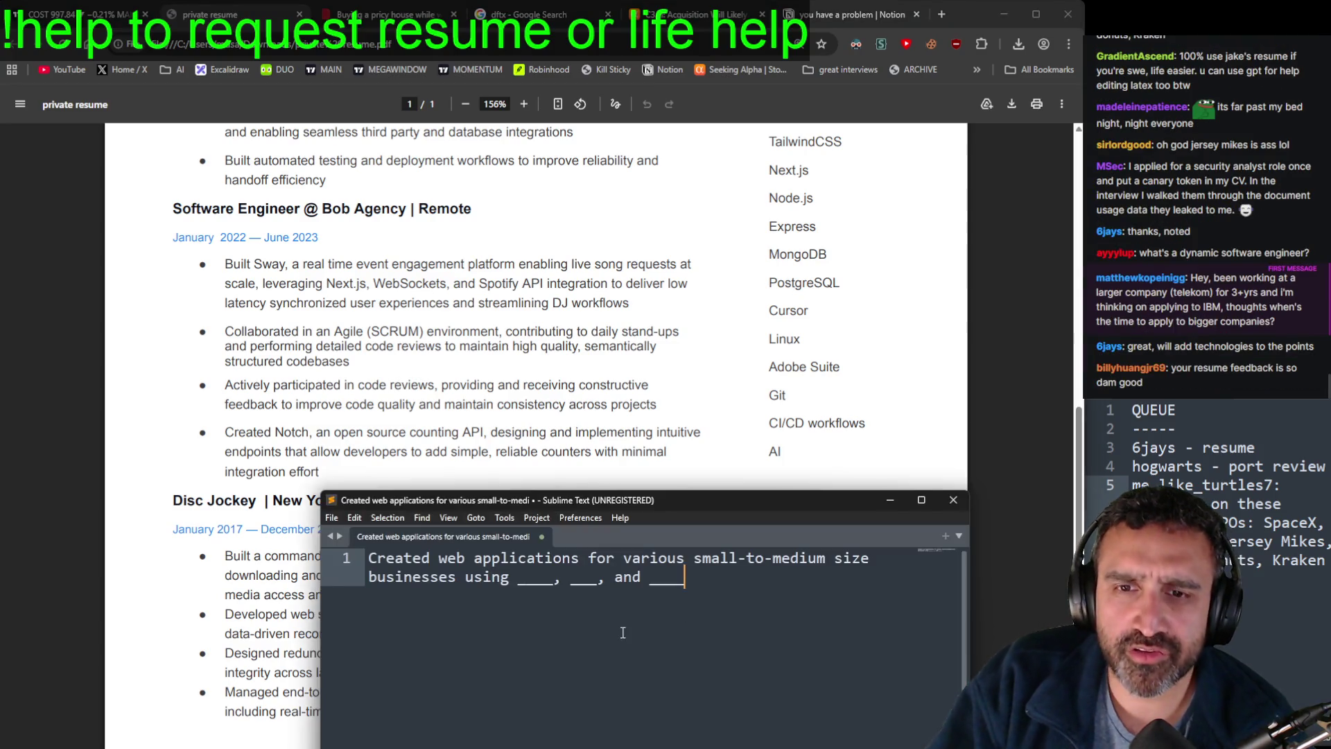
key("Return")
key("Return")
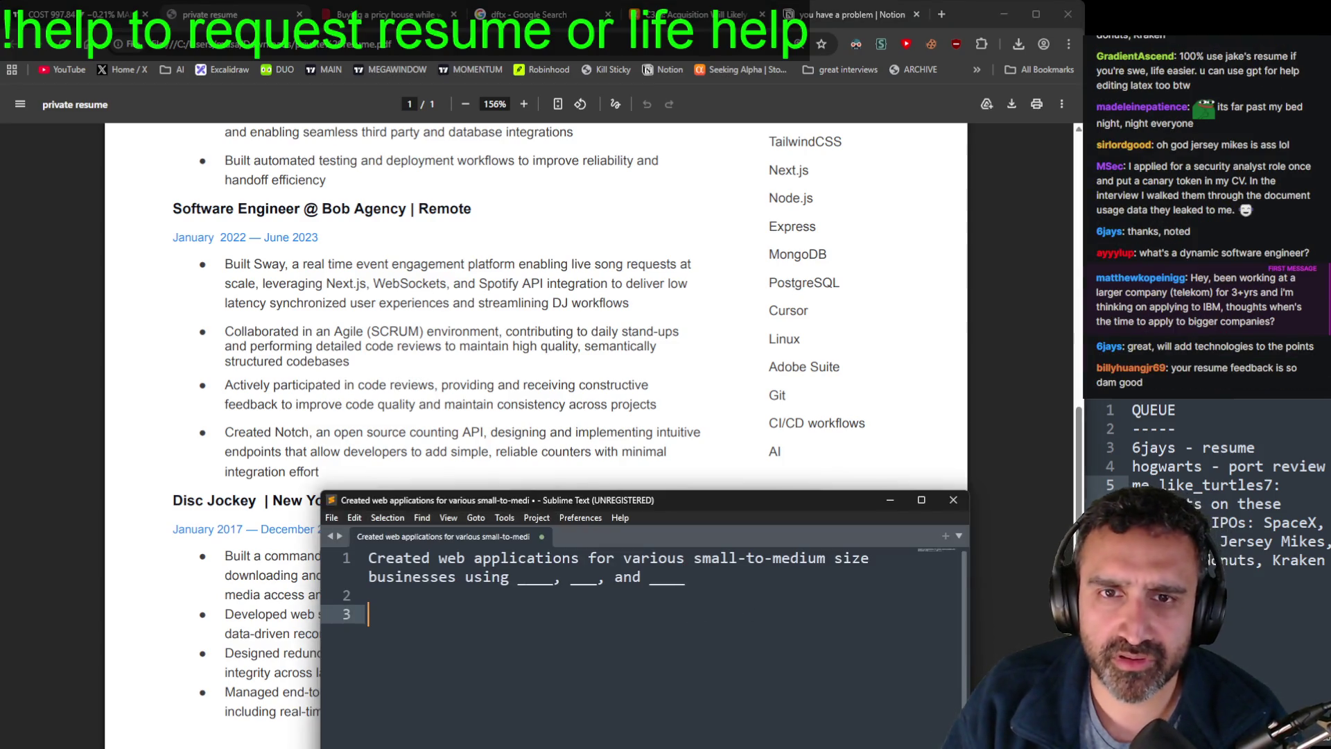
type("Performed")
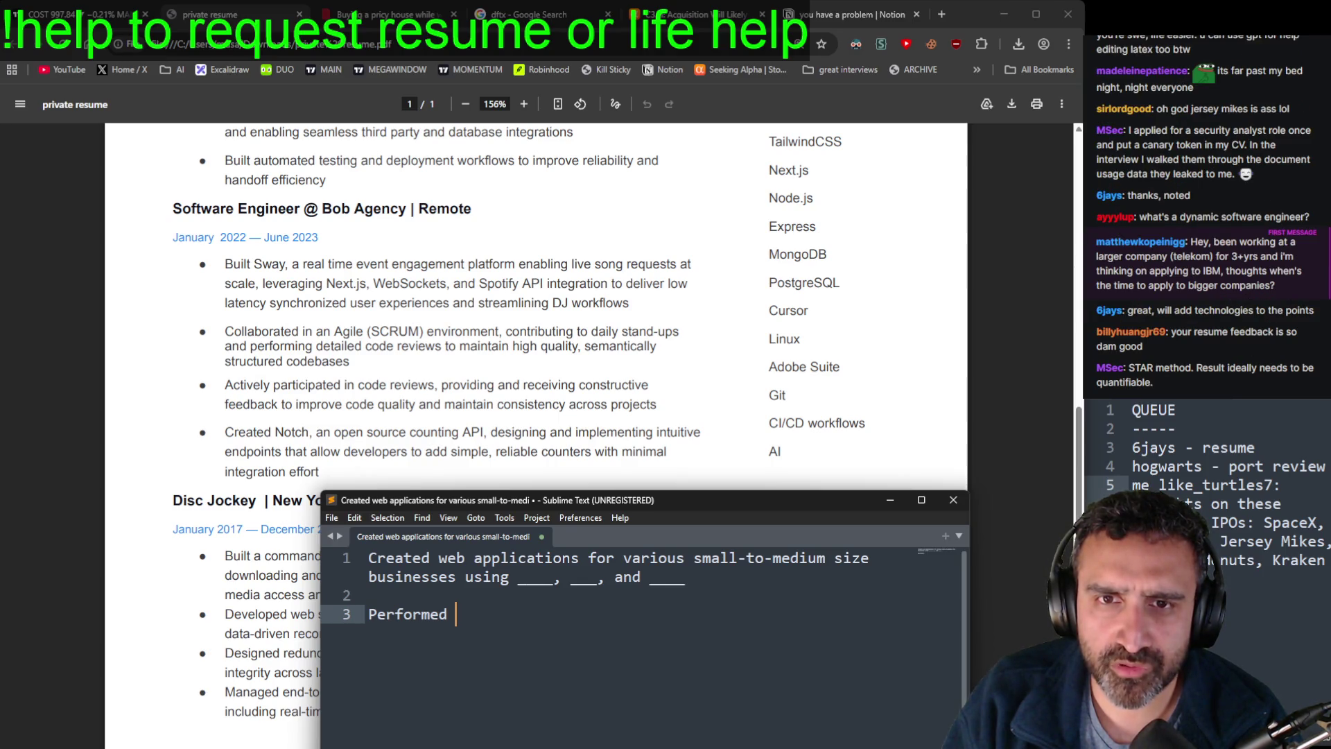
type(" detailed cod")
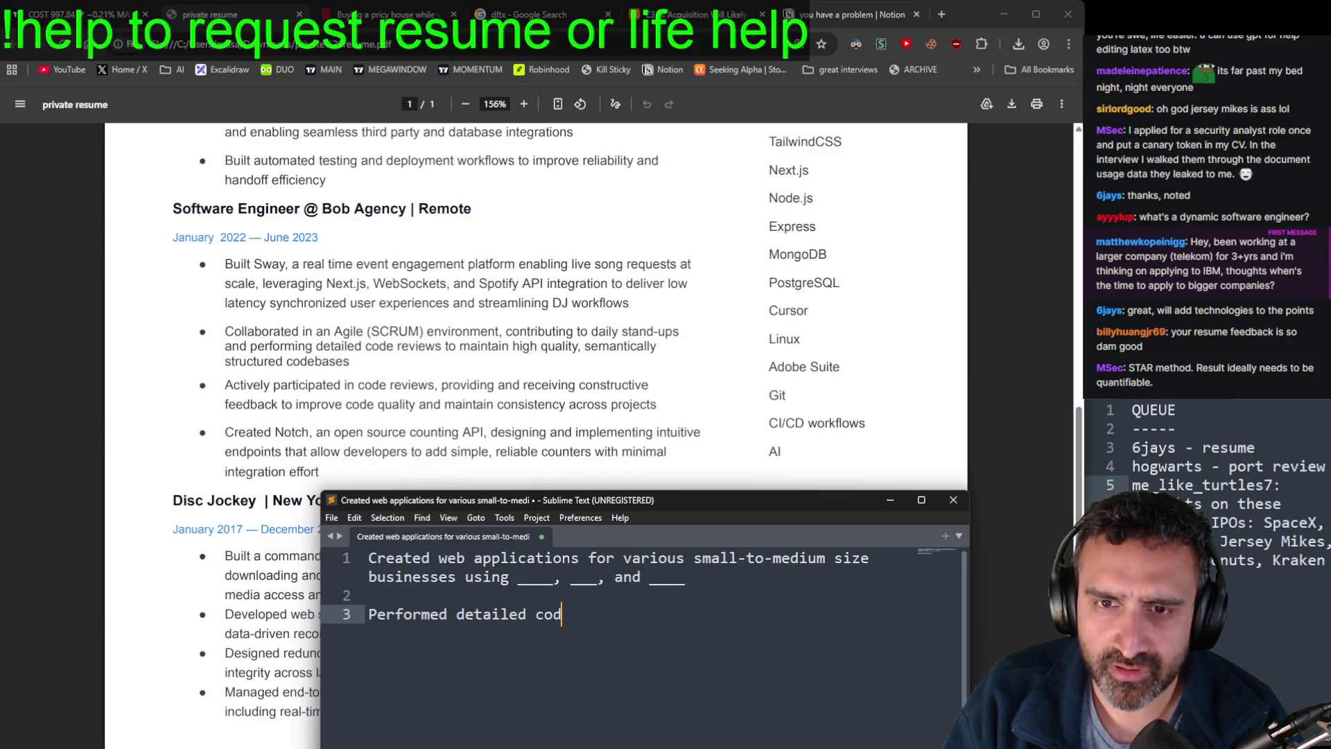
type("e reviews")
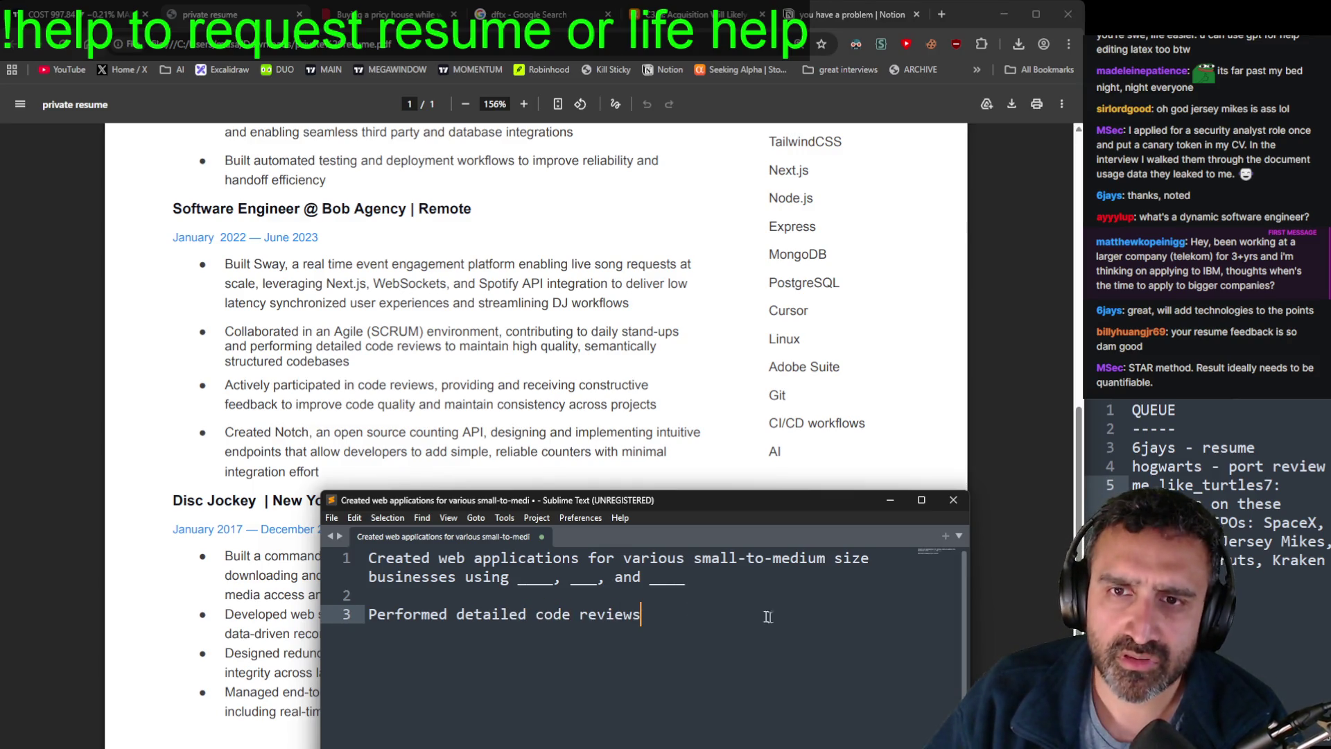
double_click(511, 613)
key("BackSpace")
key("End")
type("and daily stand")
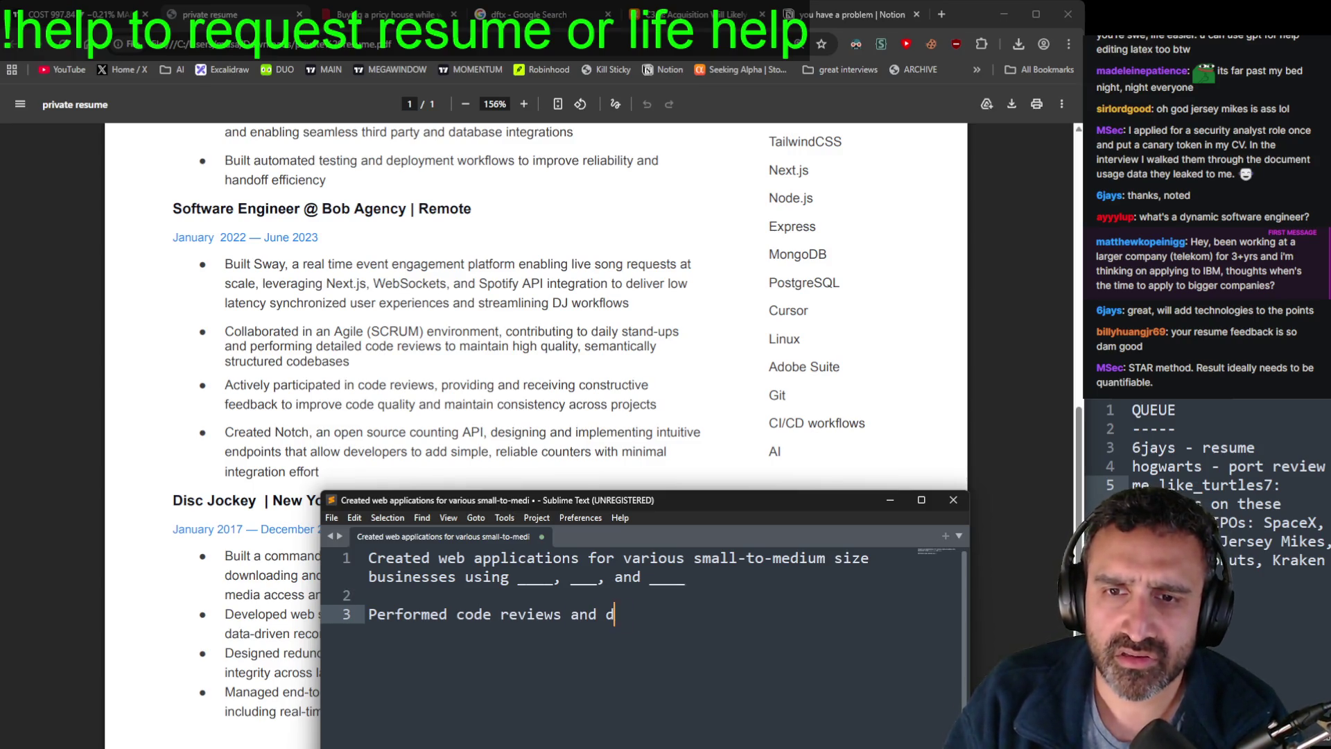
type("ups")
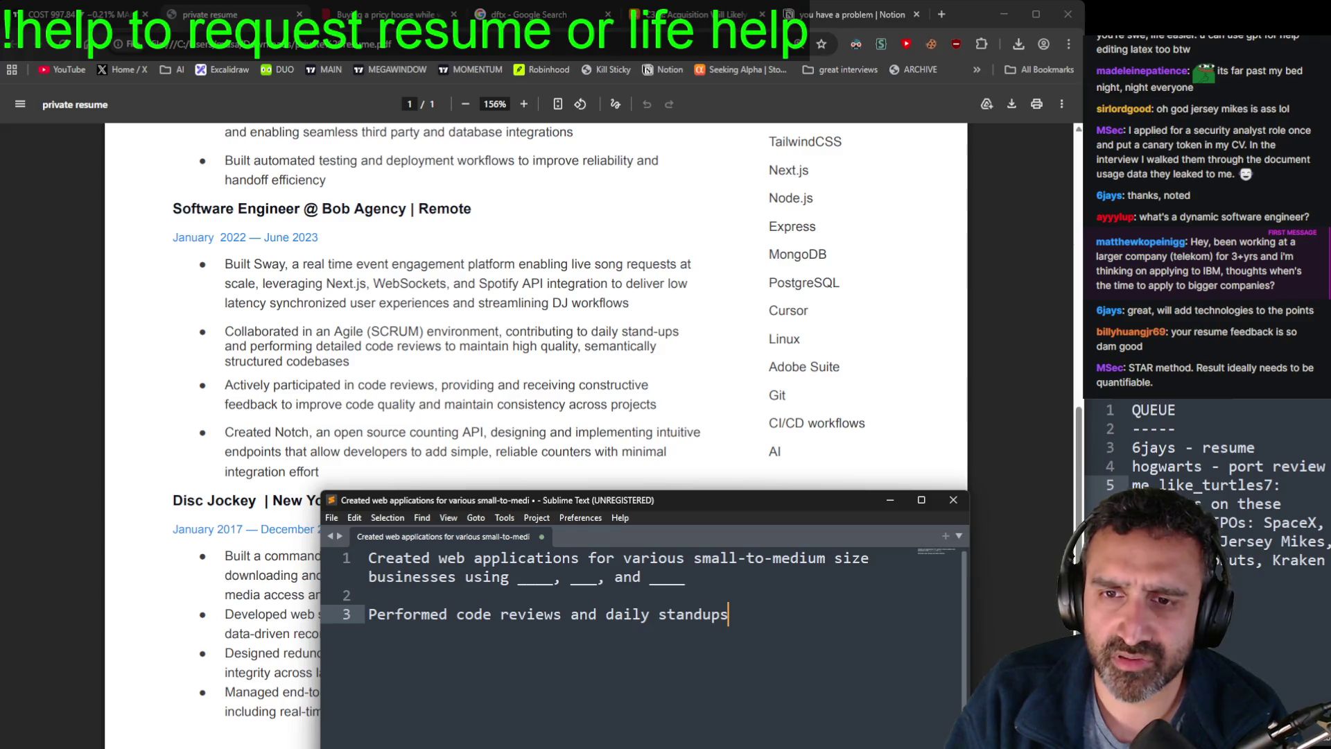
type(" in a Scrum environment.")
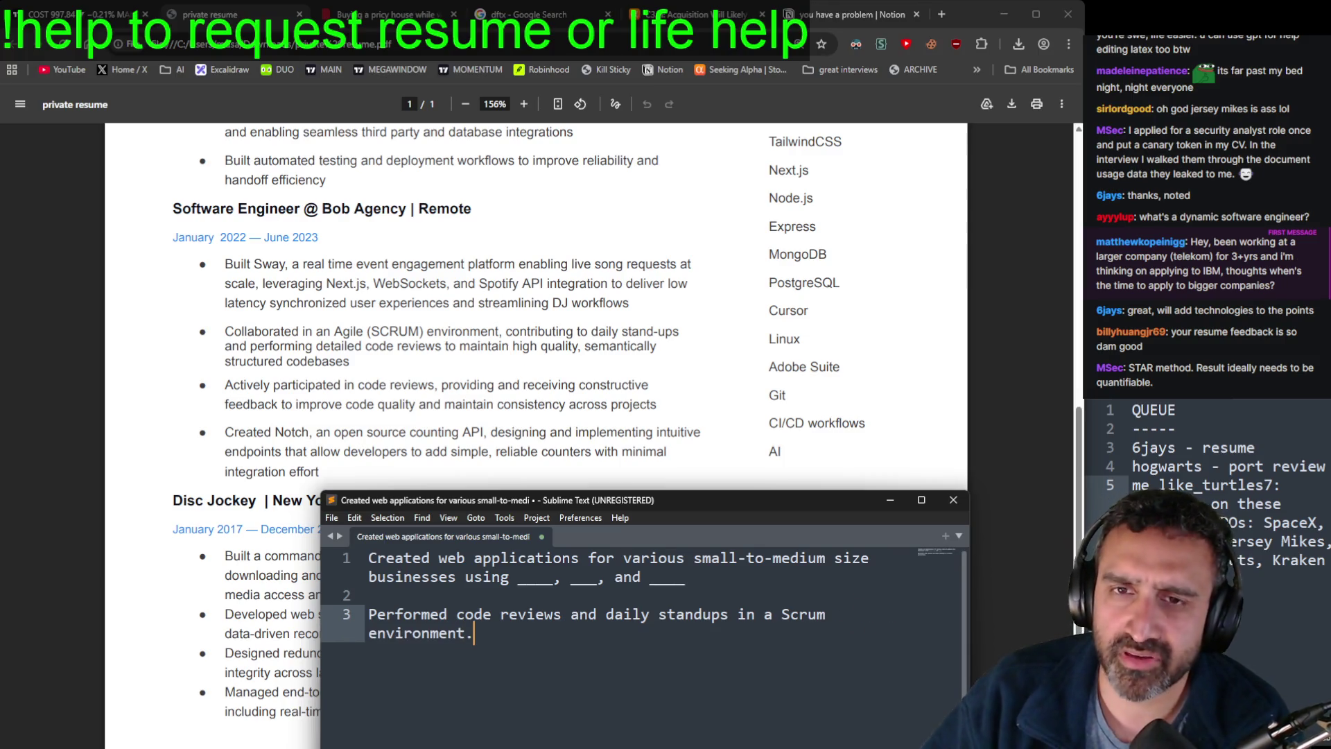
Step: Compare the new bullet against the resume, then bring the resume PDF back to front
key("alt+Tab")
key("alt+Tab")
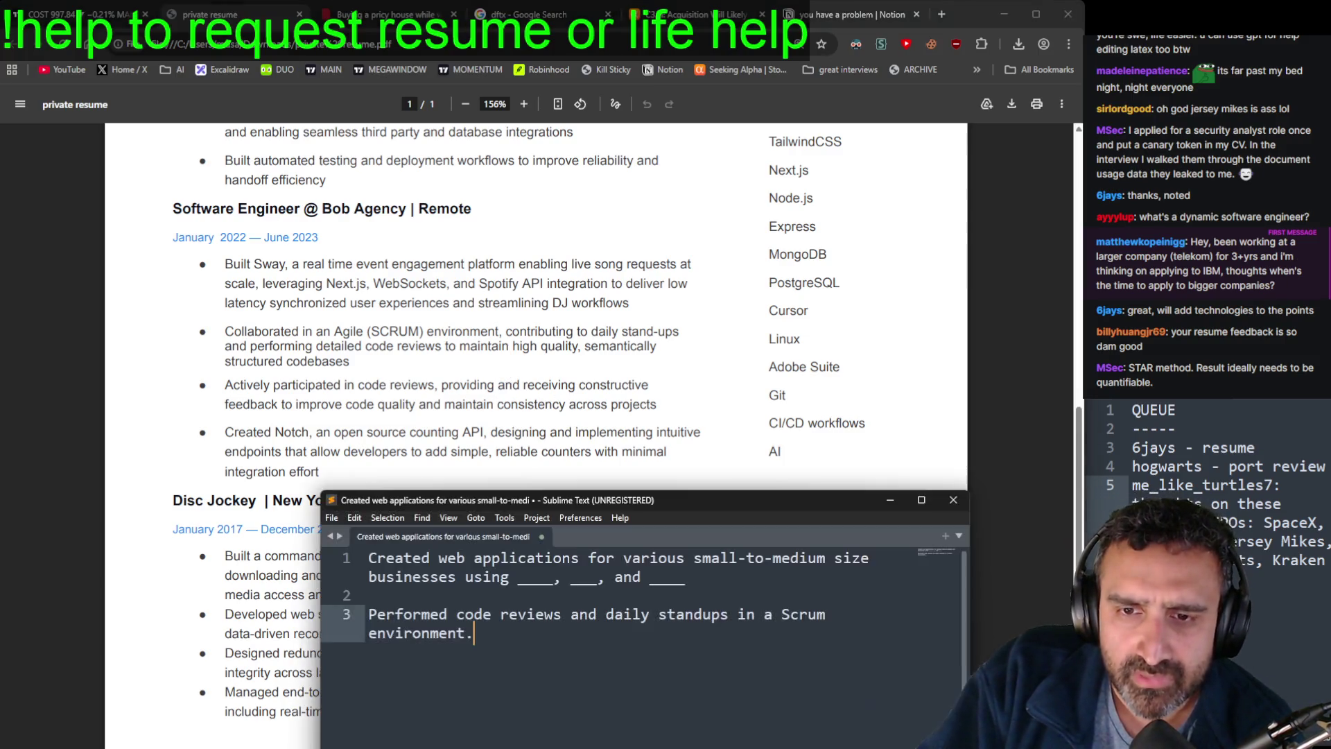
key("shift+Up")
key("shift+Up")
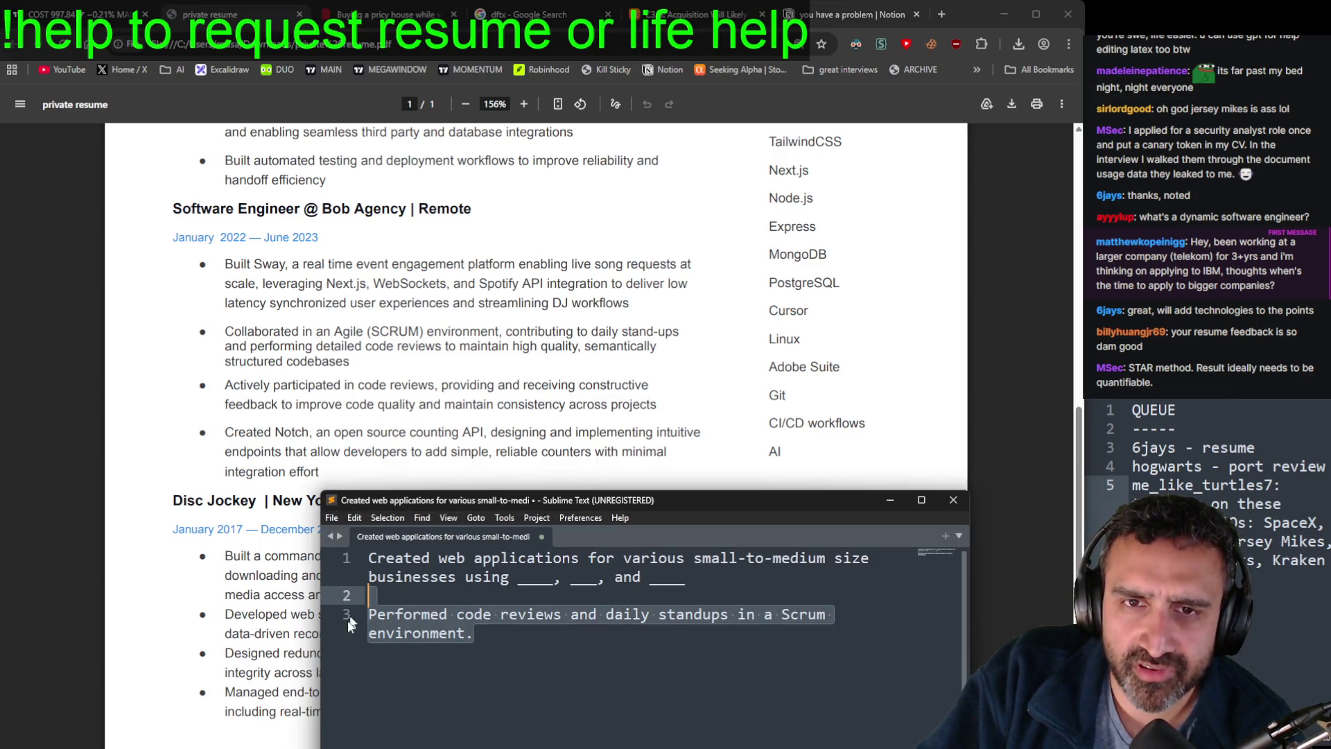
key("alt+Tab")
mouse_move(480, 386)
left_mouse_down()
mouse_move(226, 345)
mouse_move(223, 330)
left_mouse_up()
left_click(422, 369)
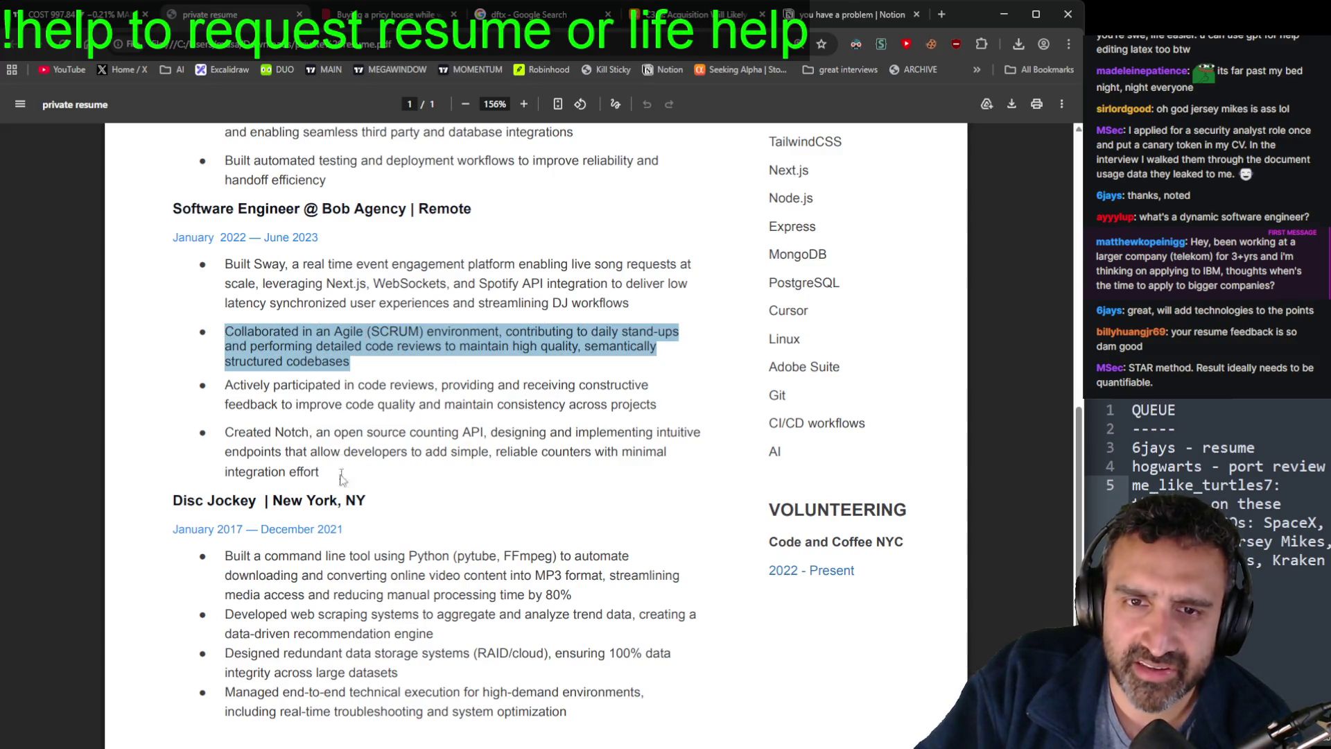
key("alt+Tab")
left_click(529, 640)
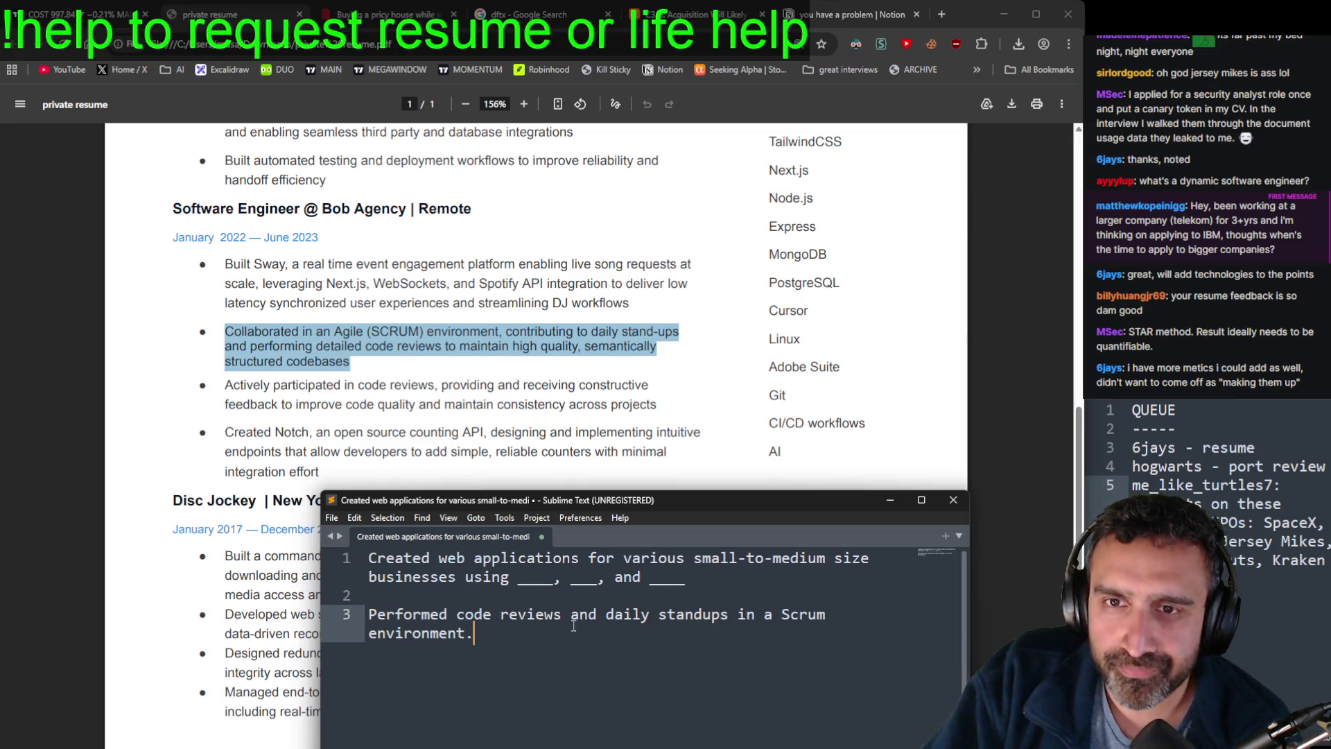
left_click(525, 433)
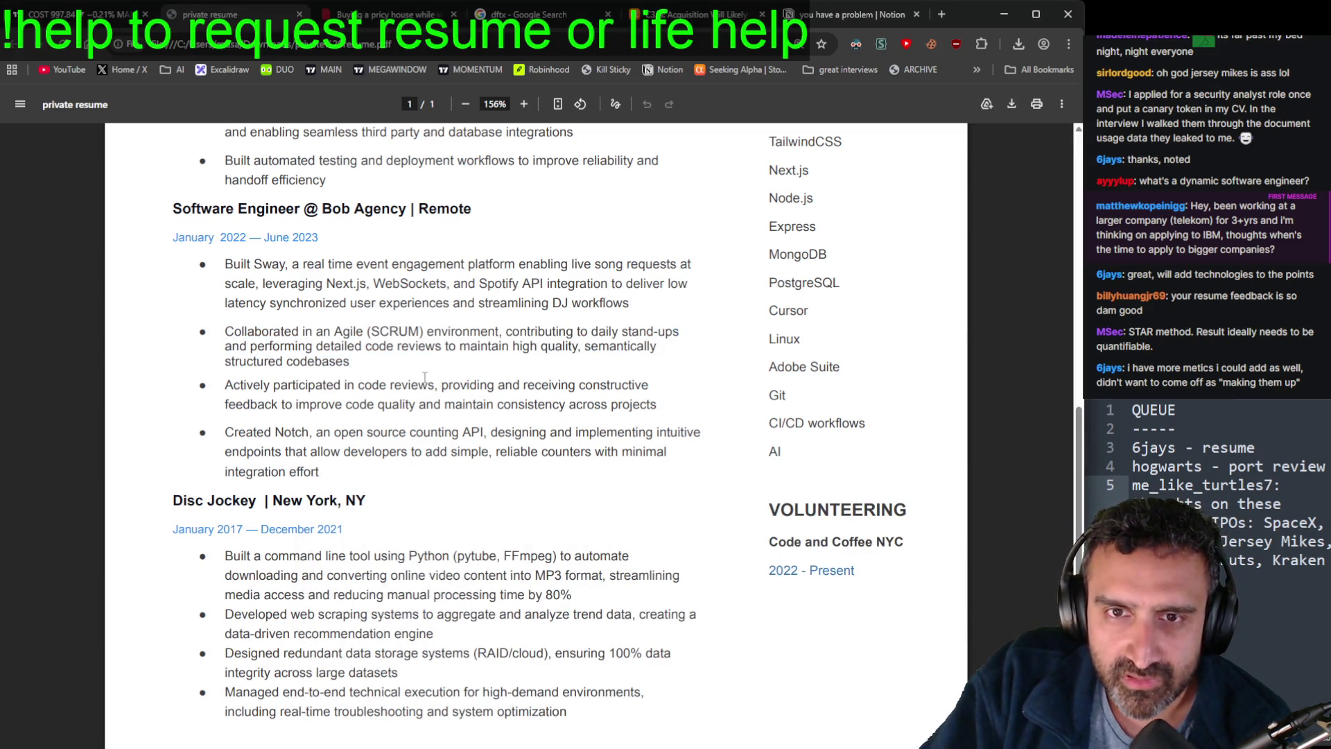
Step: Highlight the full Actively participated bullet, clearing stray selections along the way
left_click_drag(669, 413, 214, 393)
left_click(341, 429)
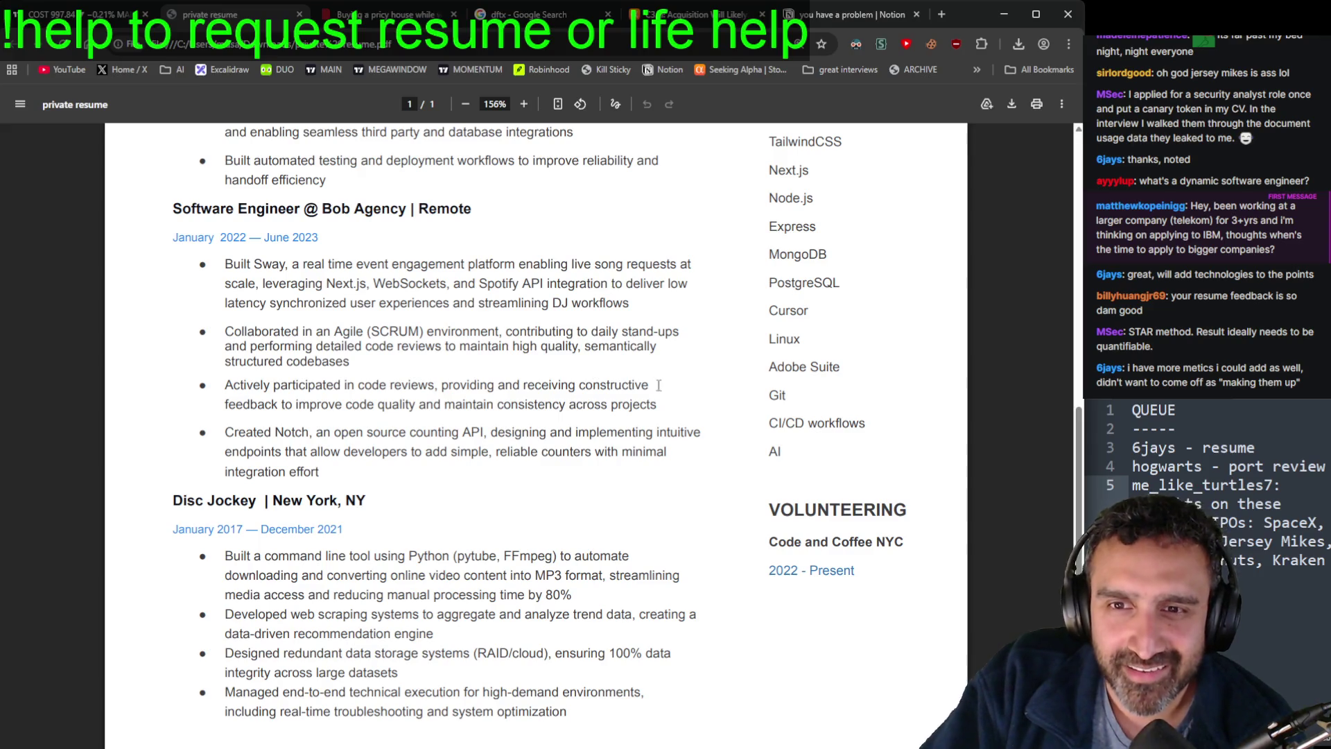
double_click(633, 404)
left_click_drag(570, 407, 214, 400)
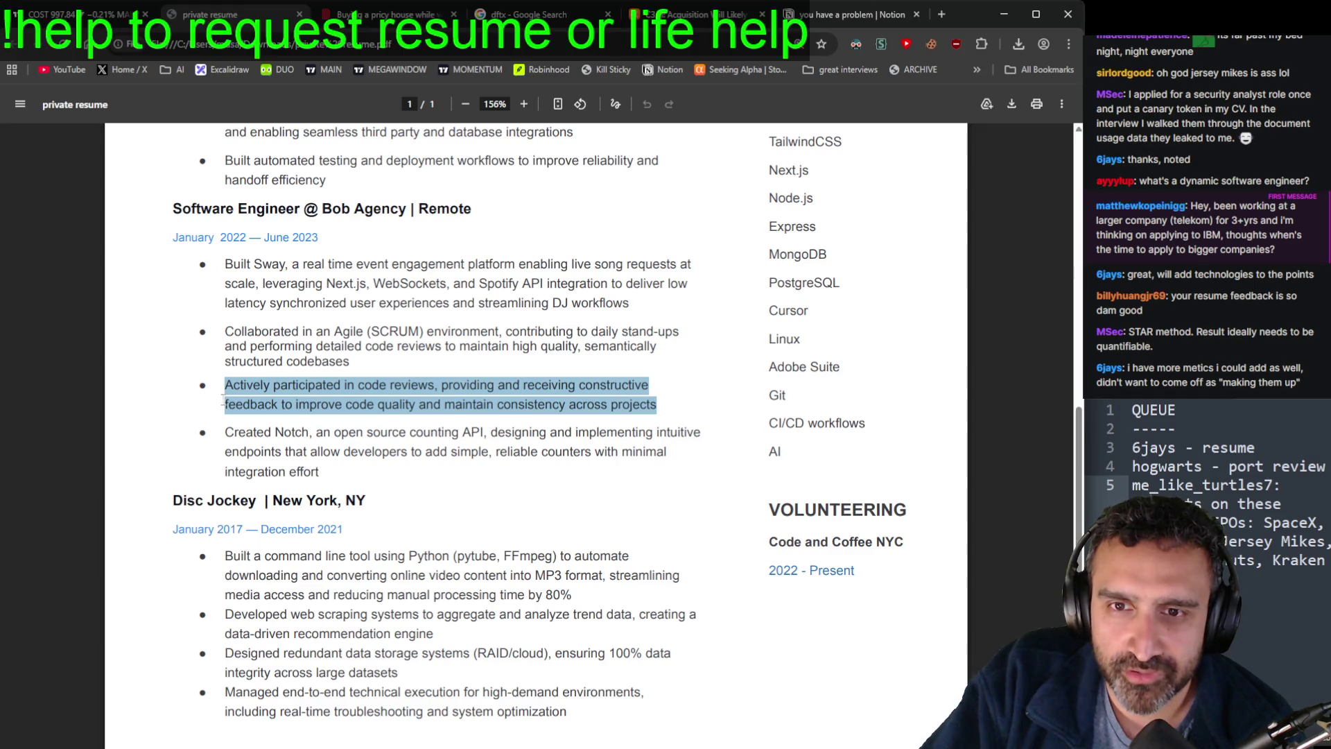
left_click(668, 418, "shift")
left_click(649, 405)
left_click_drag(660, 405, 203, 386)
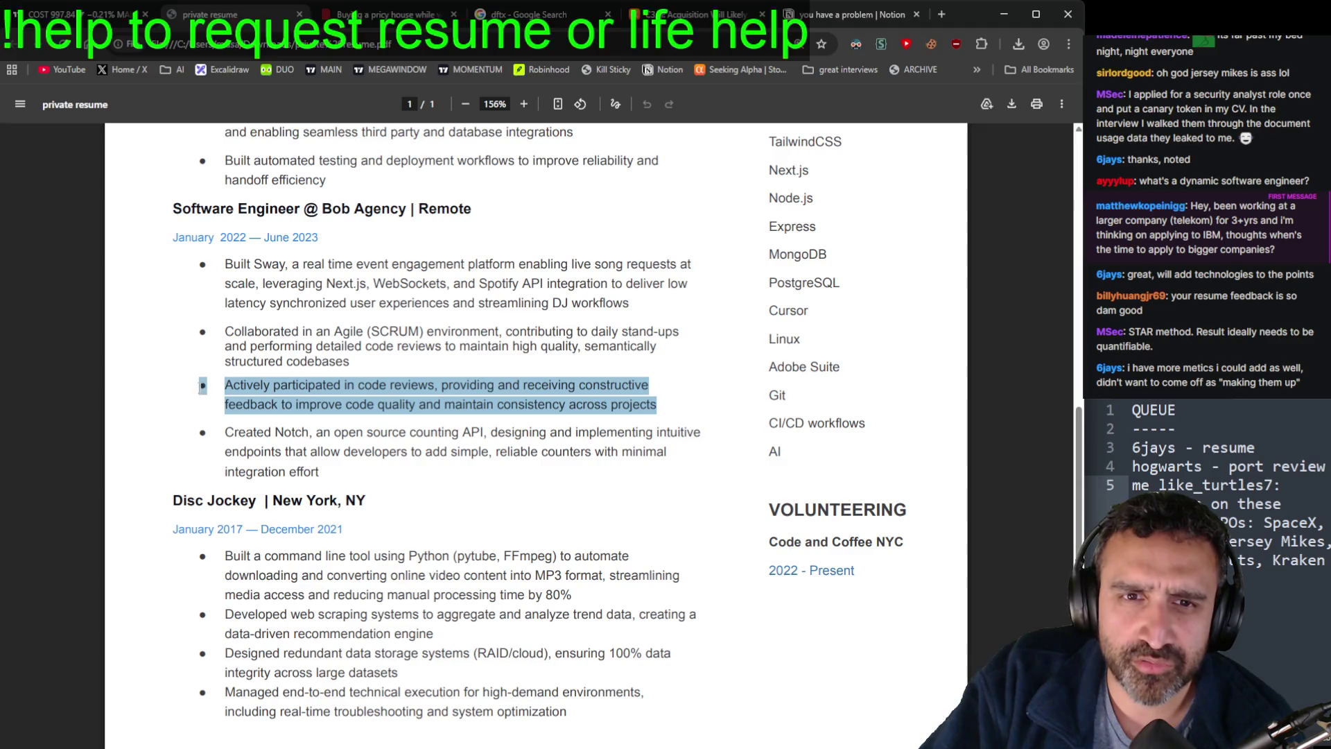
Step: Clear the bullet highlight, then highlight and clear the project name Notch
scroll(244, 365, "down", 1)
left_click(340, 402)
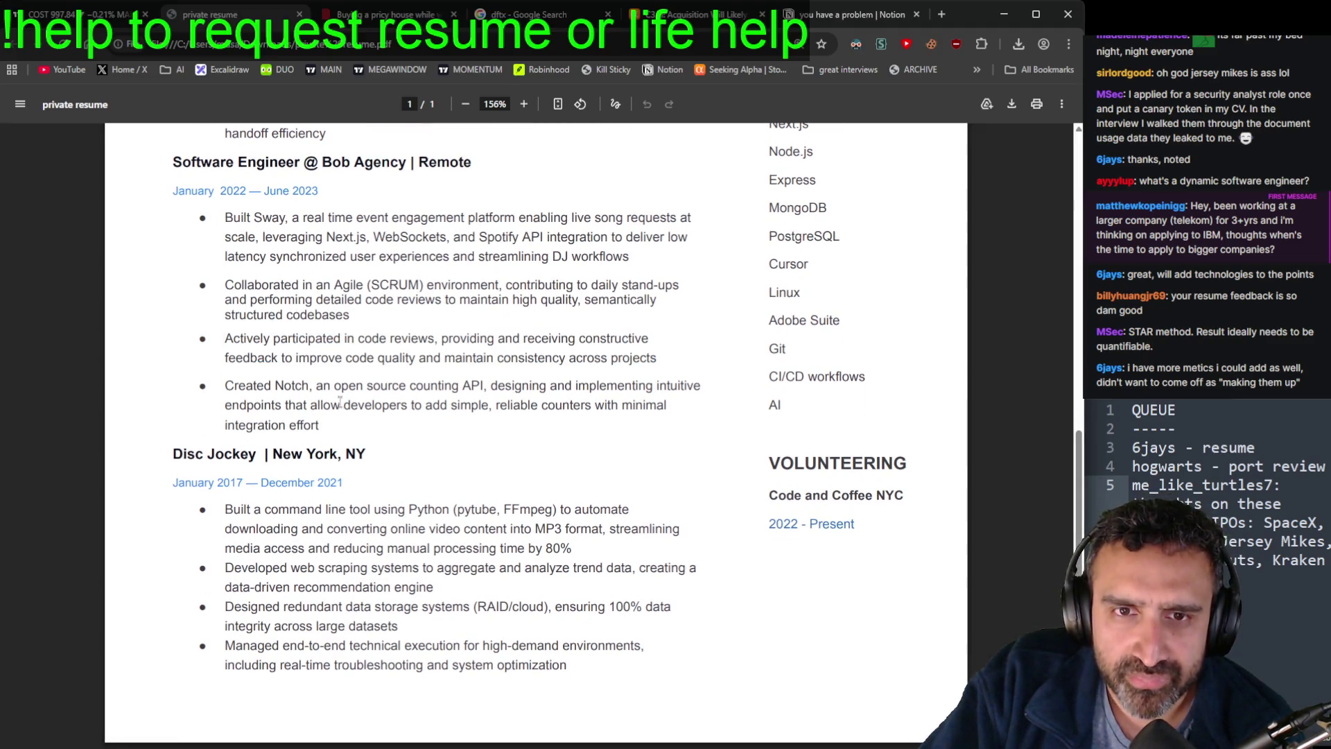
double_click(294, 385)
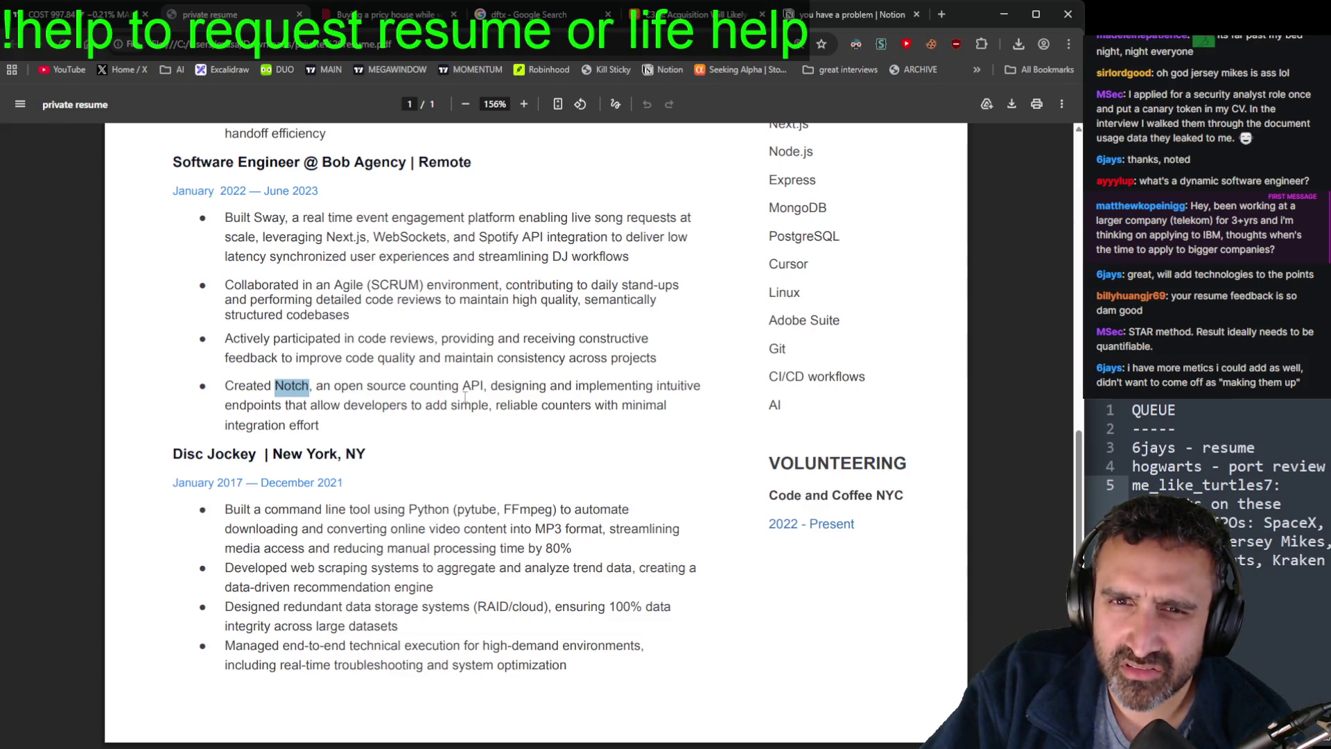
left_click(322, 425)
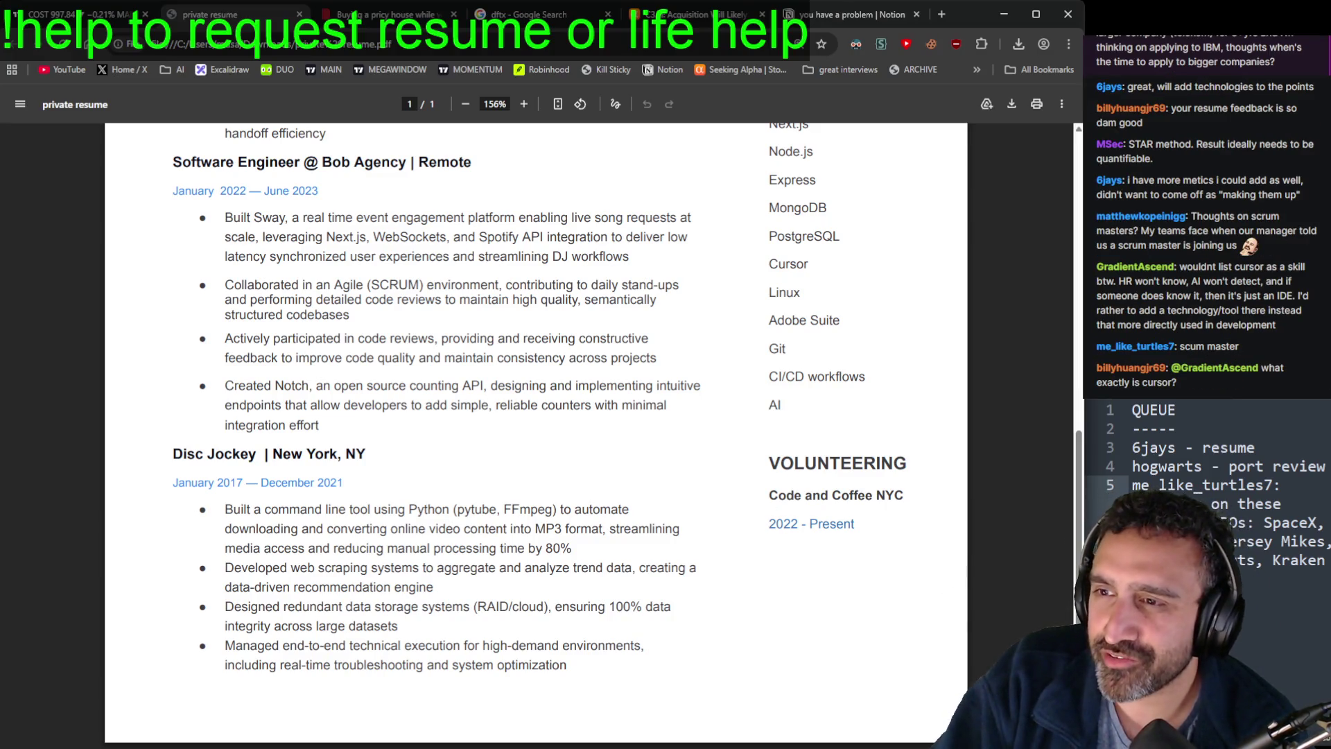
Step: Select the word Cursor in the skills list and review the surrounding section
scroll(889, 548, "up", 2)
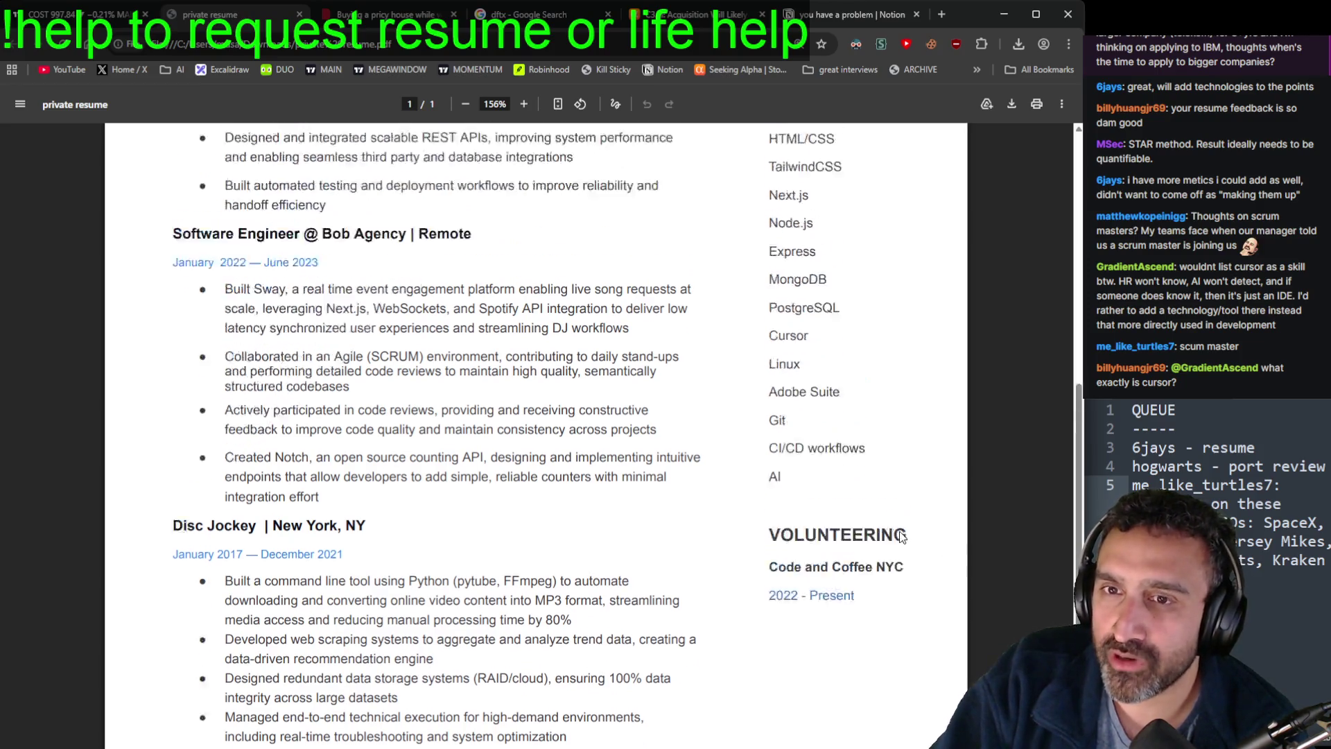
double_click(797, 404)
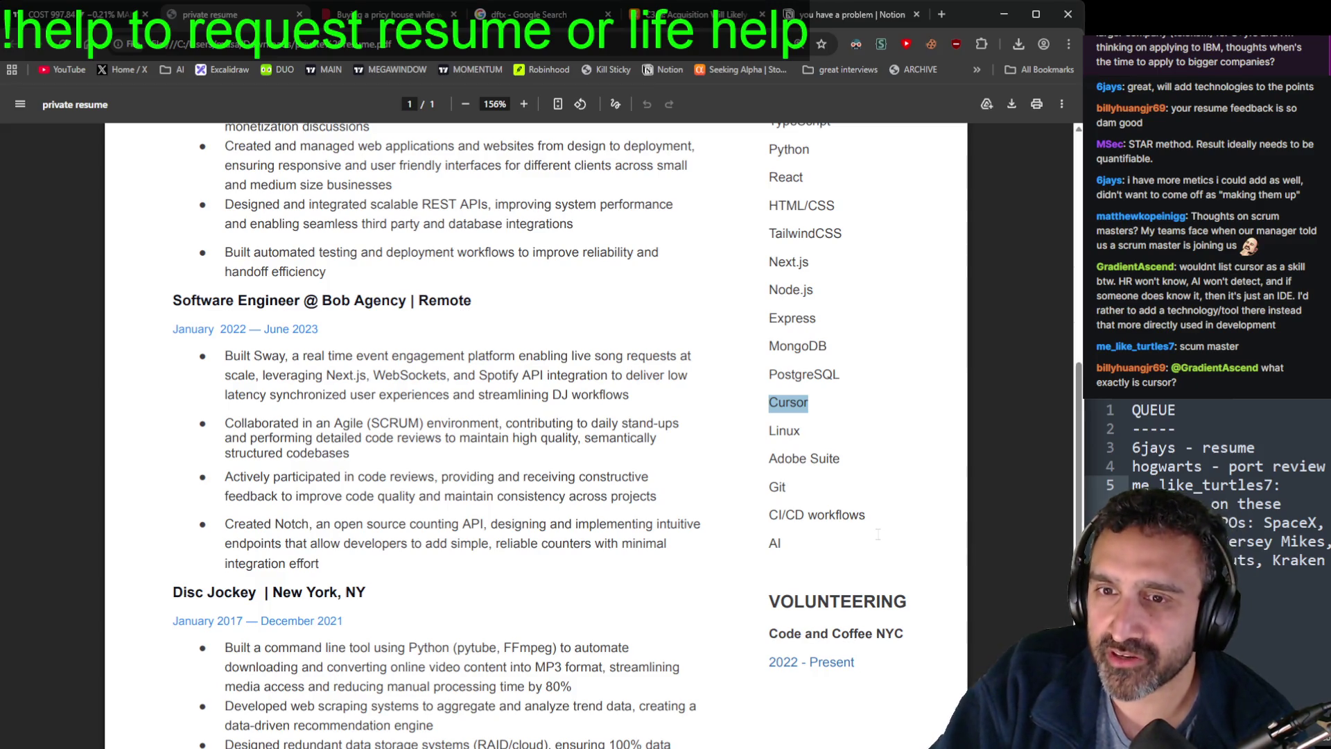
scroll(901, 551, "up", 1)
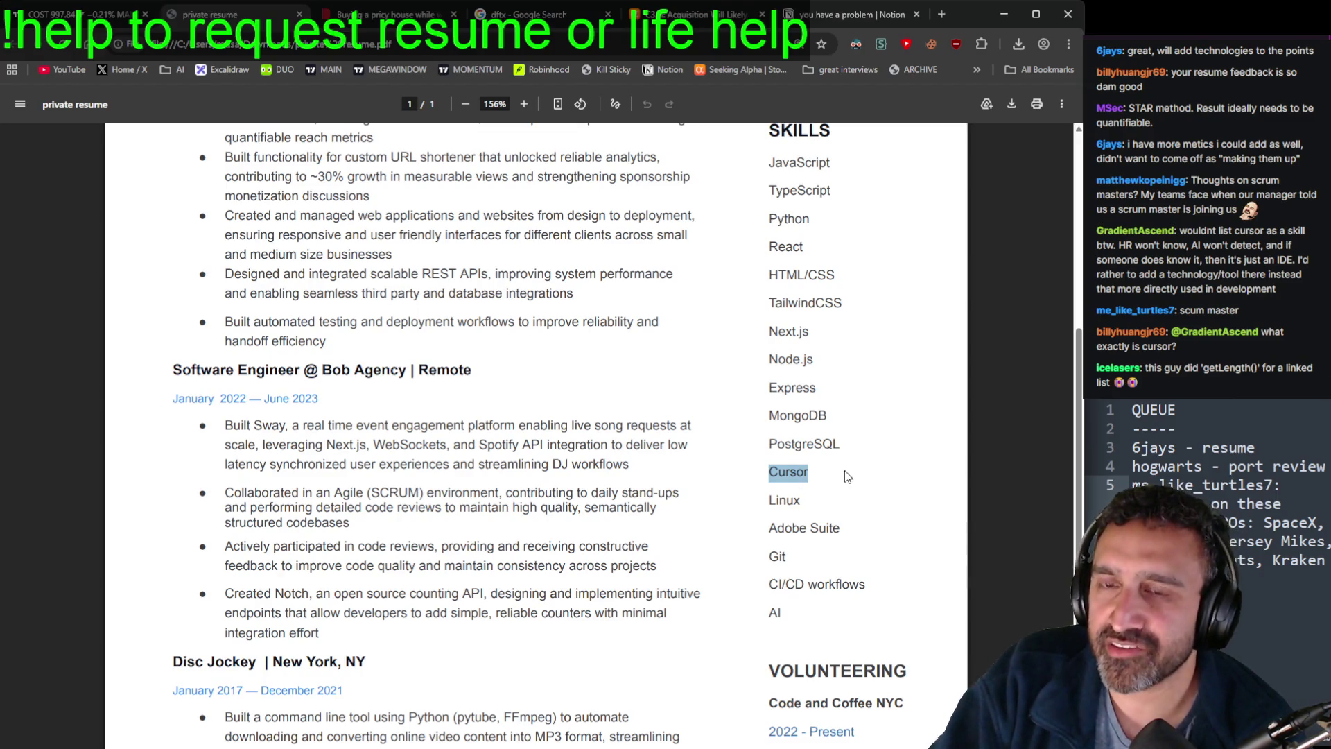
scroll(853, 499, "up", 2)
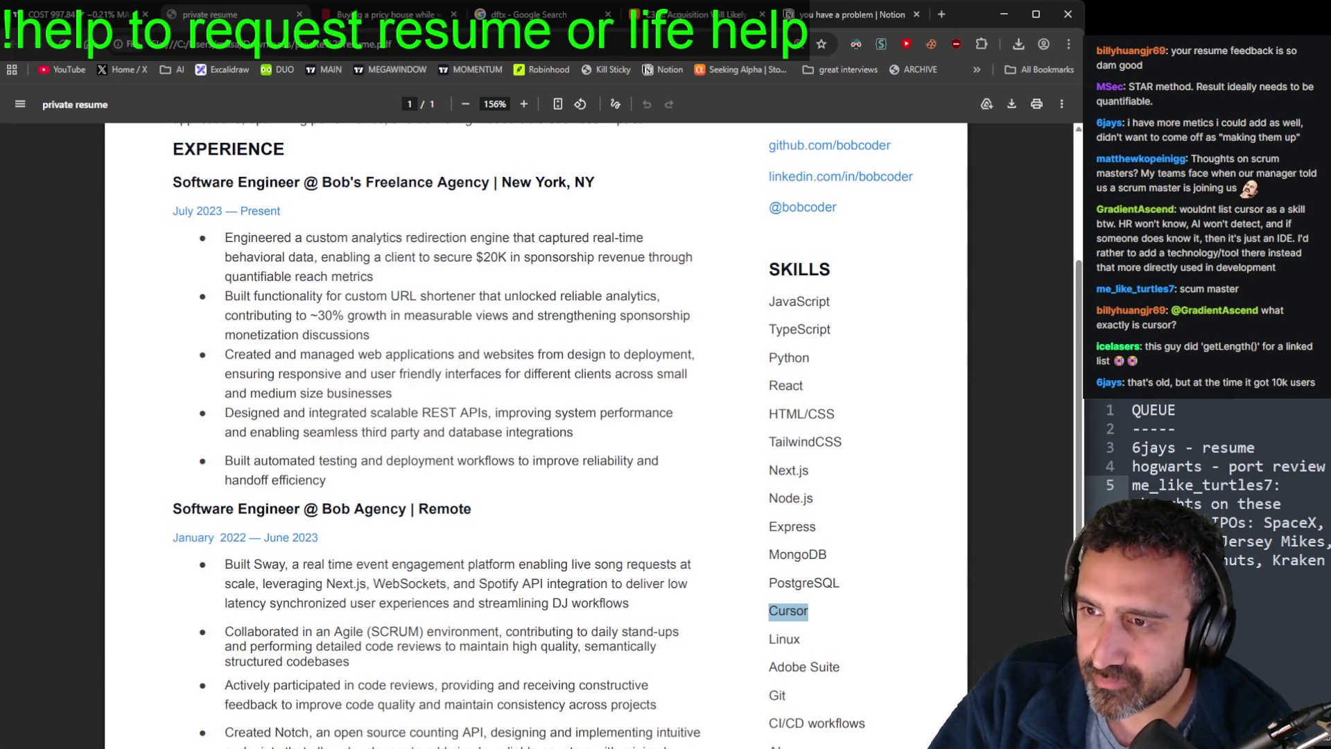
scroll(606, 486, "down", 3)
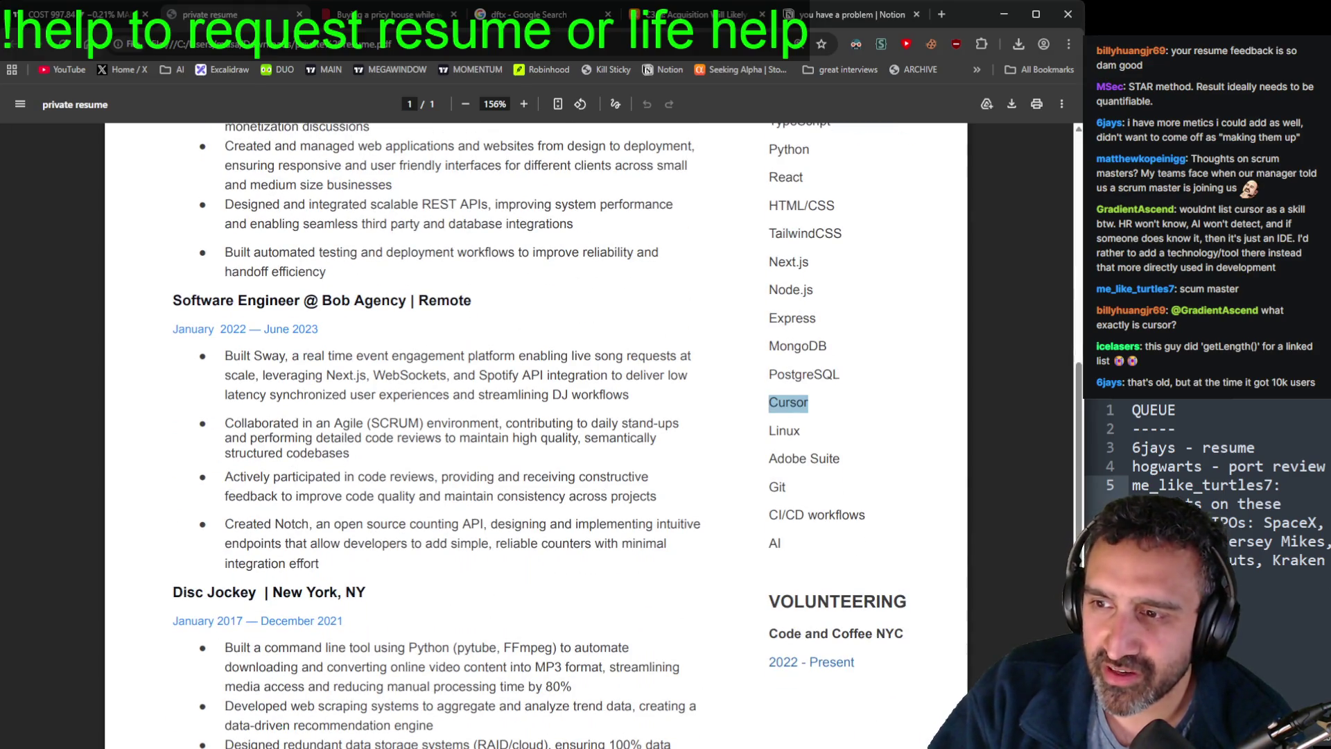
scroll(478, 478, "down", 1)
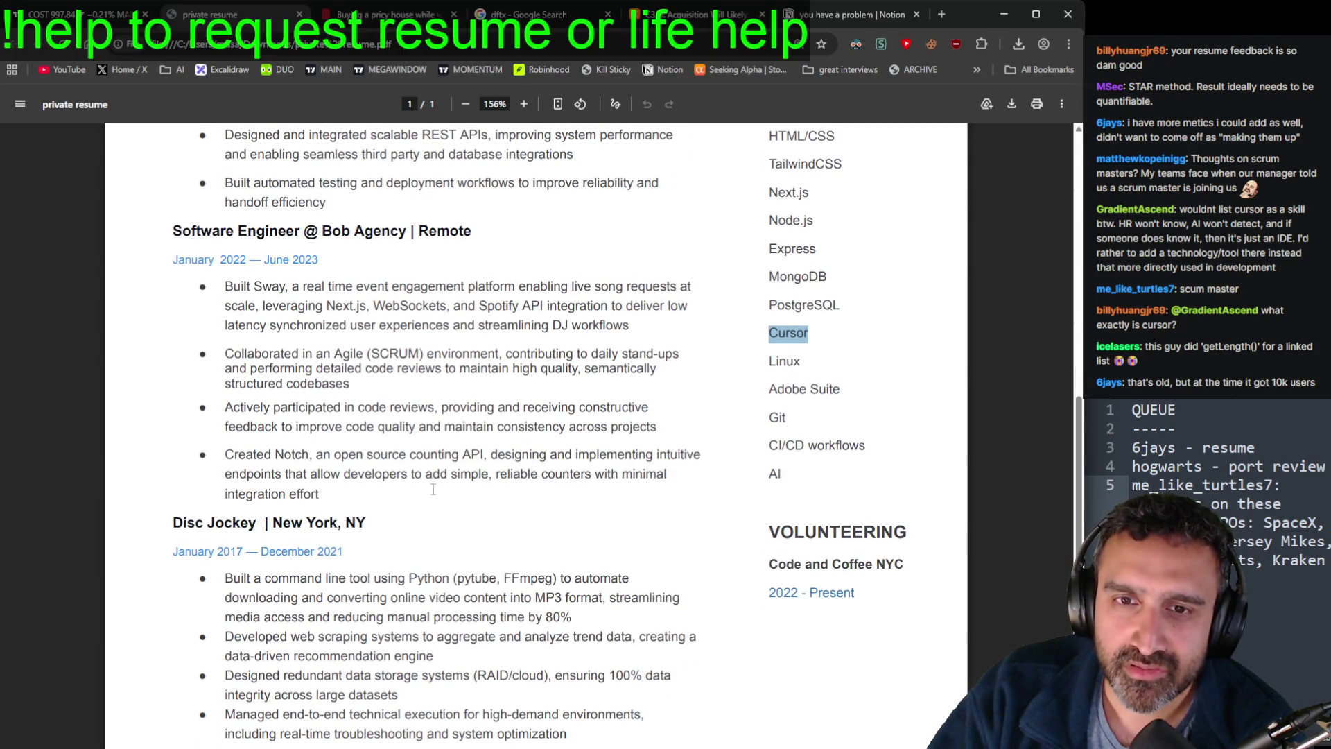
Step: Clear the Cursor selection and select the Created Notch bullet through 'integration effort'
left_click(370, 488)
left_click_drag(370, 478, 227, 454)
left_click(330, 496)
left_click_drag(330, 497, 226, 454)
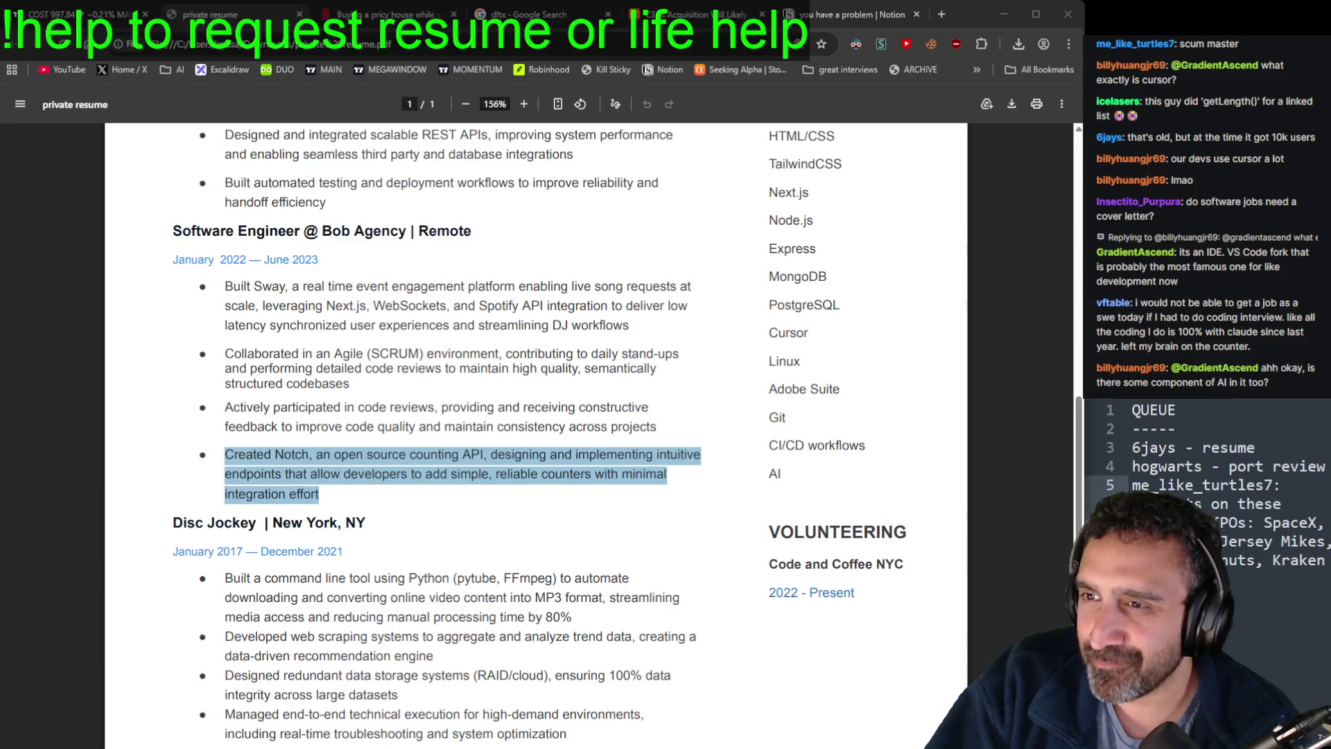
Step: Deselect the Notch bullet and switch back to the Sublime Text bullet draft
left_click(419, 521)
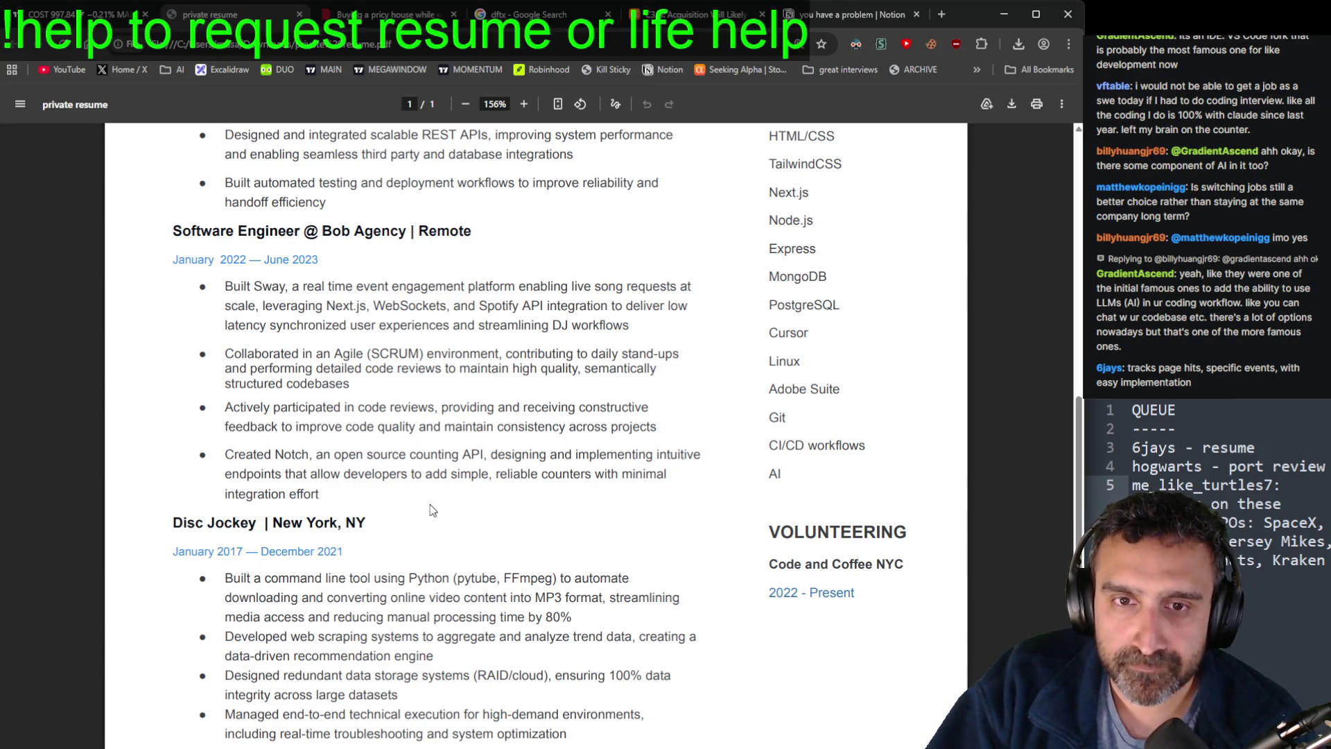
key("alt+Tab")
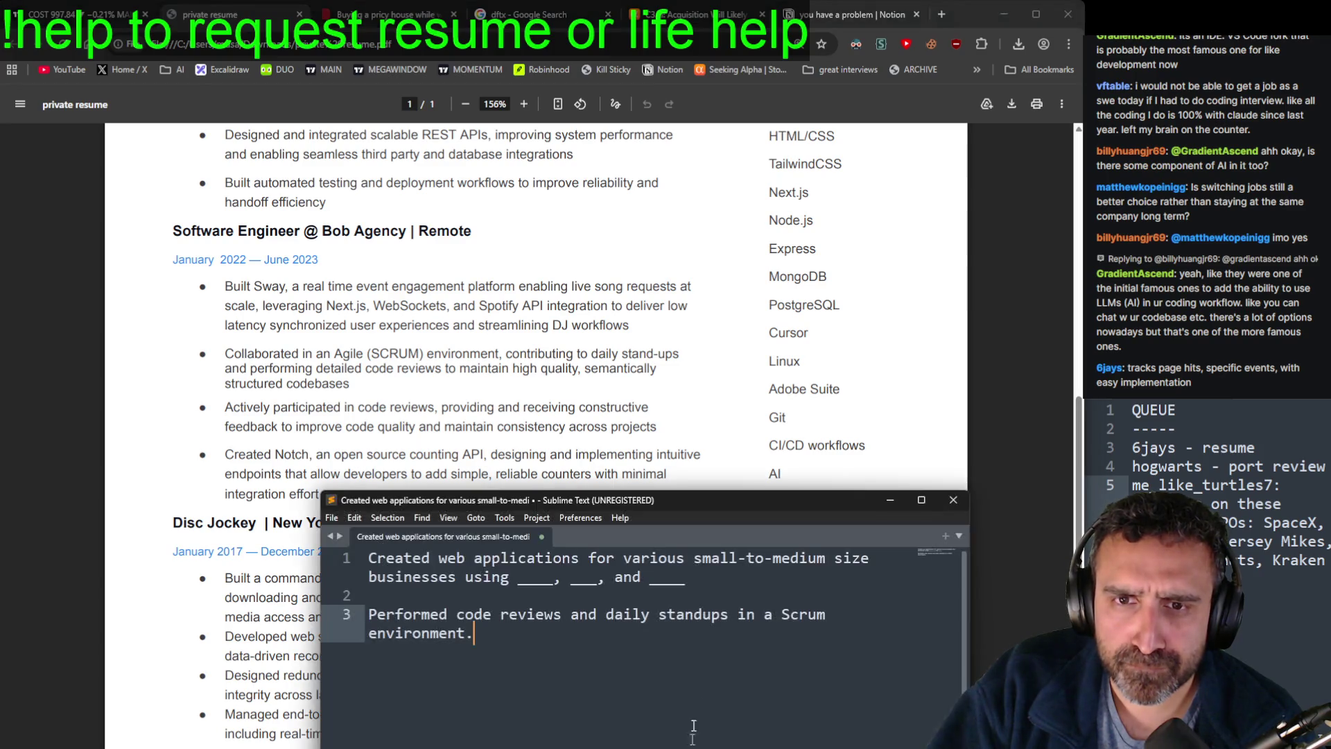
Step: Raise the draft window and type a new bullet 'Created an open-source event tracking API'
mouse_move(688, 513)
left_mouse_down()
mouse_move(783, 661)
mouse_move(798, 572)
mouse_move(770, 3)
mouse_move(808, 26)
left_mouse_up()
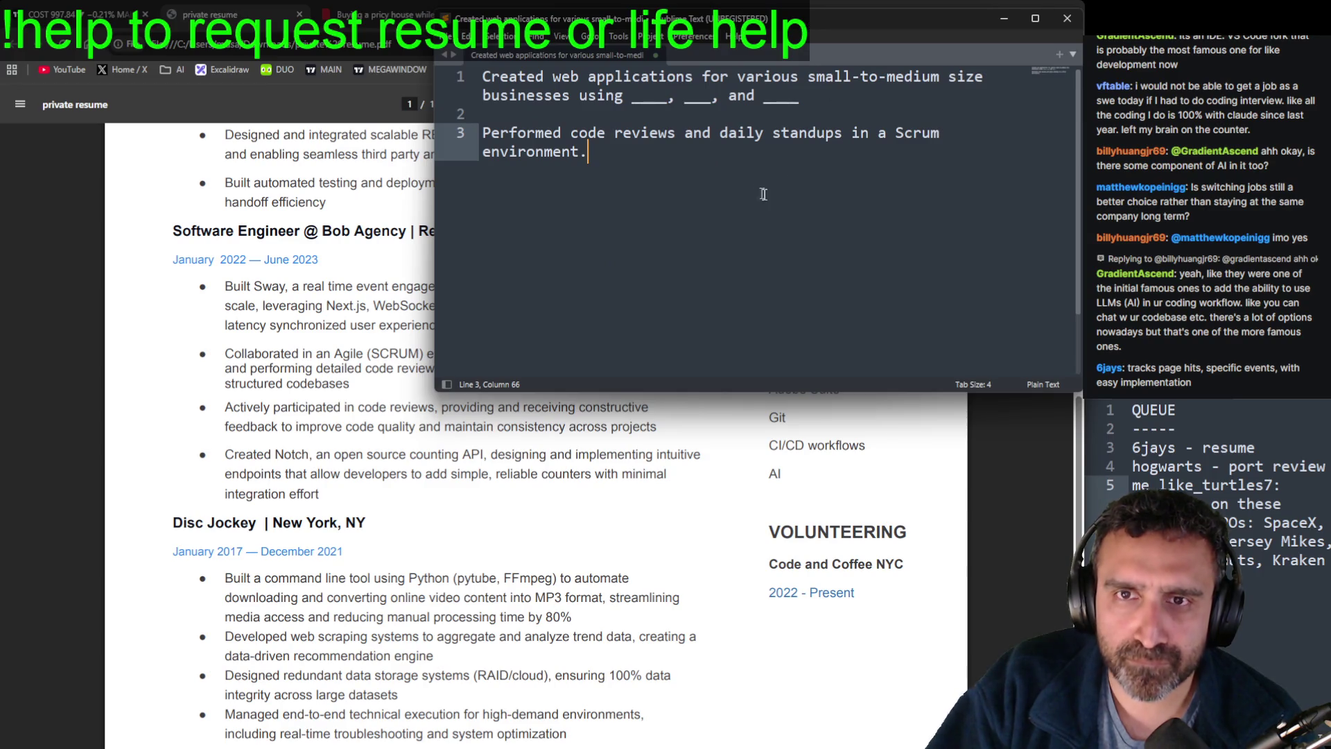
key("Return")
key("Return")
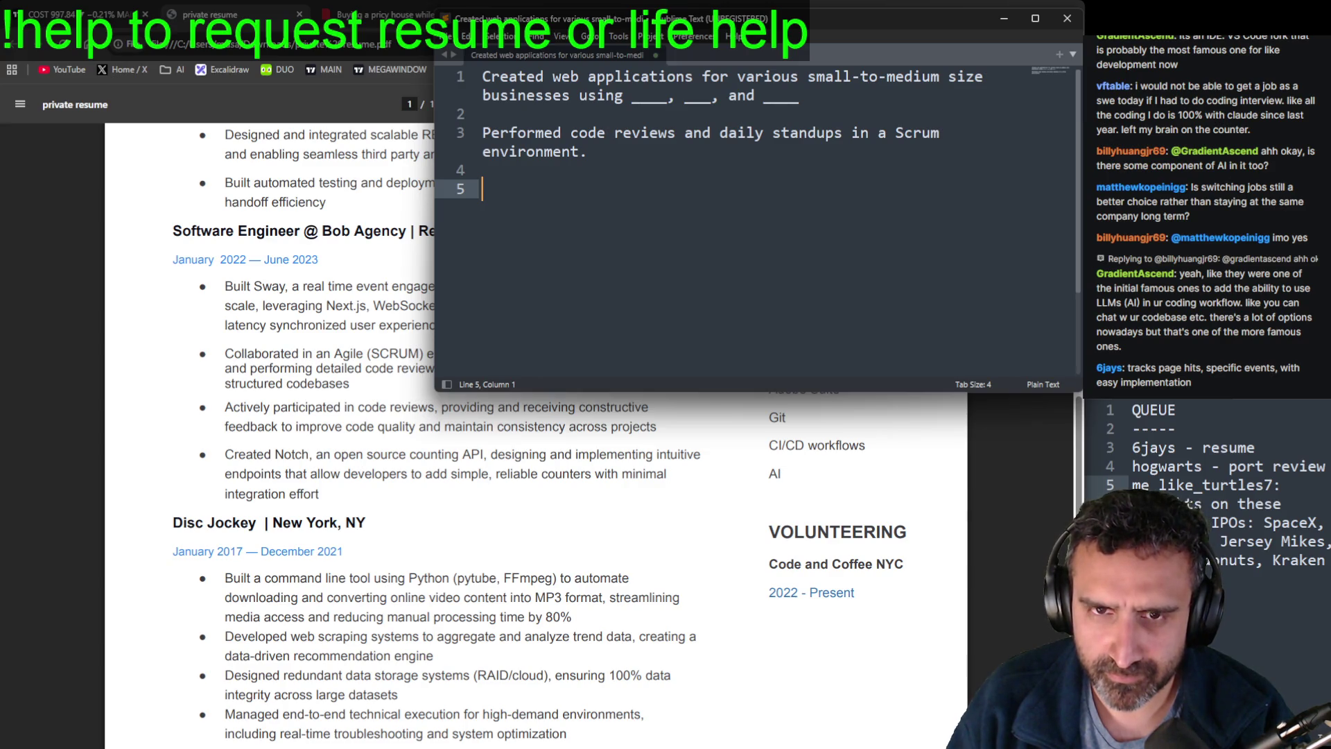
type("Created a")
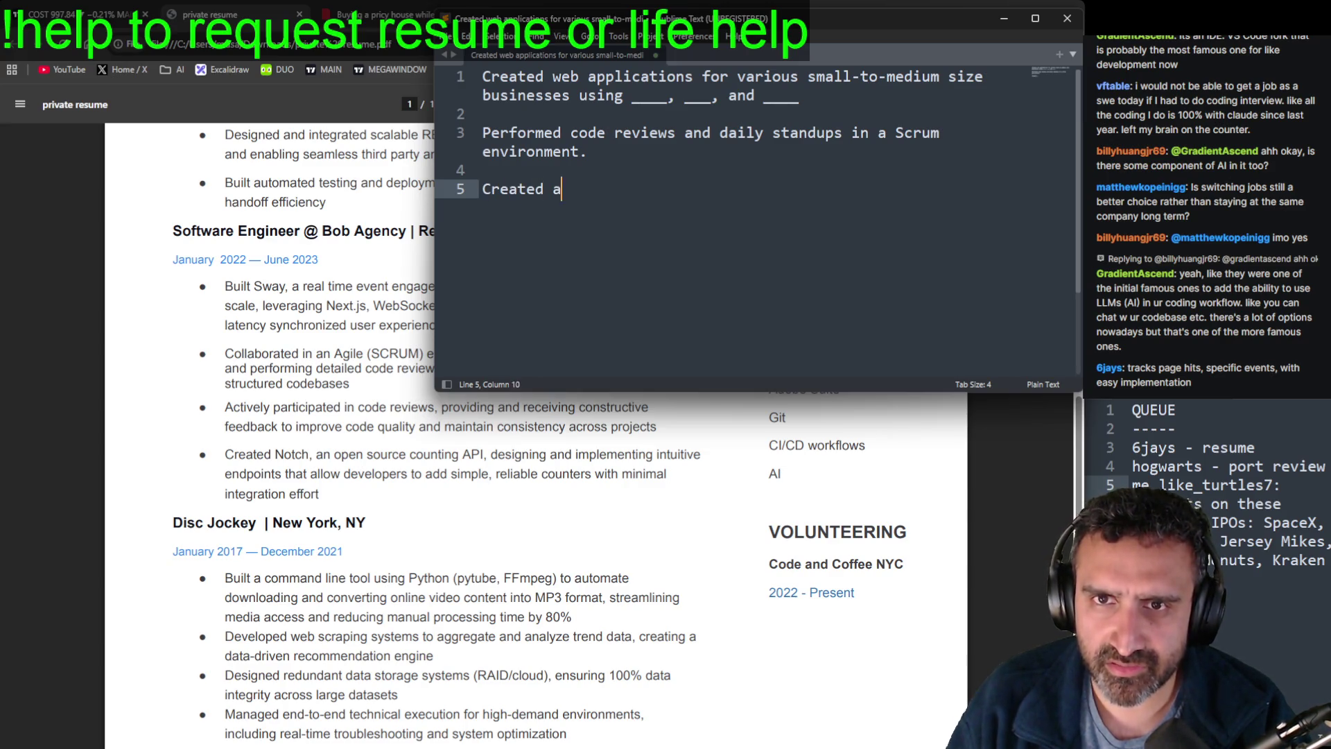
type("n open-source ")
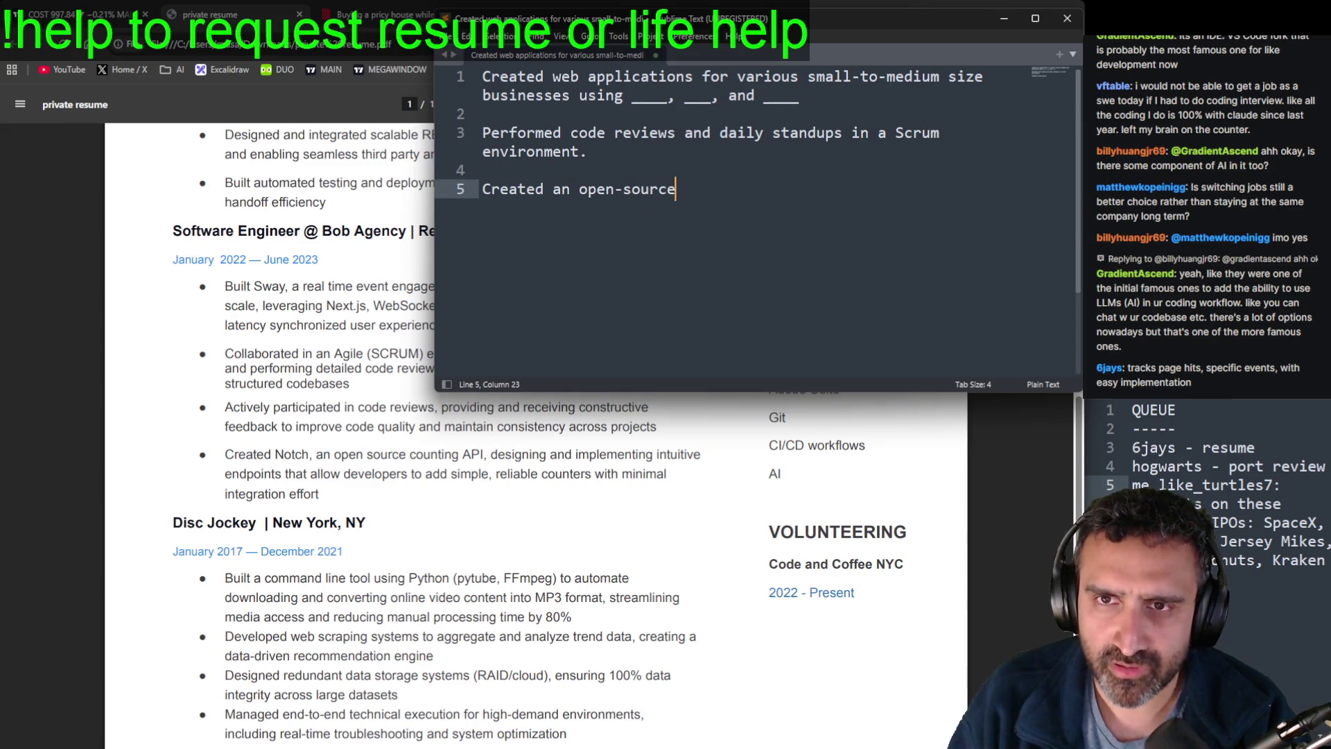
type("page")
key("BackSpace")
key("BackSpace")
key("BackSpace")
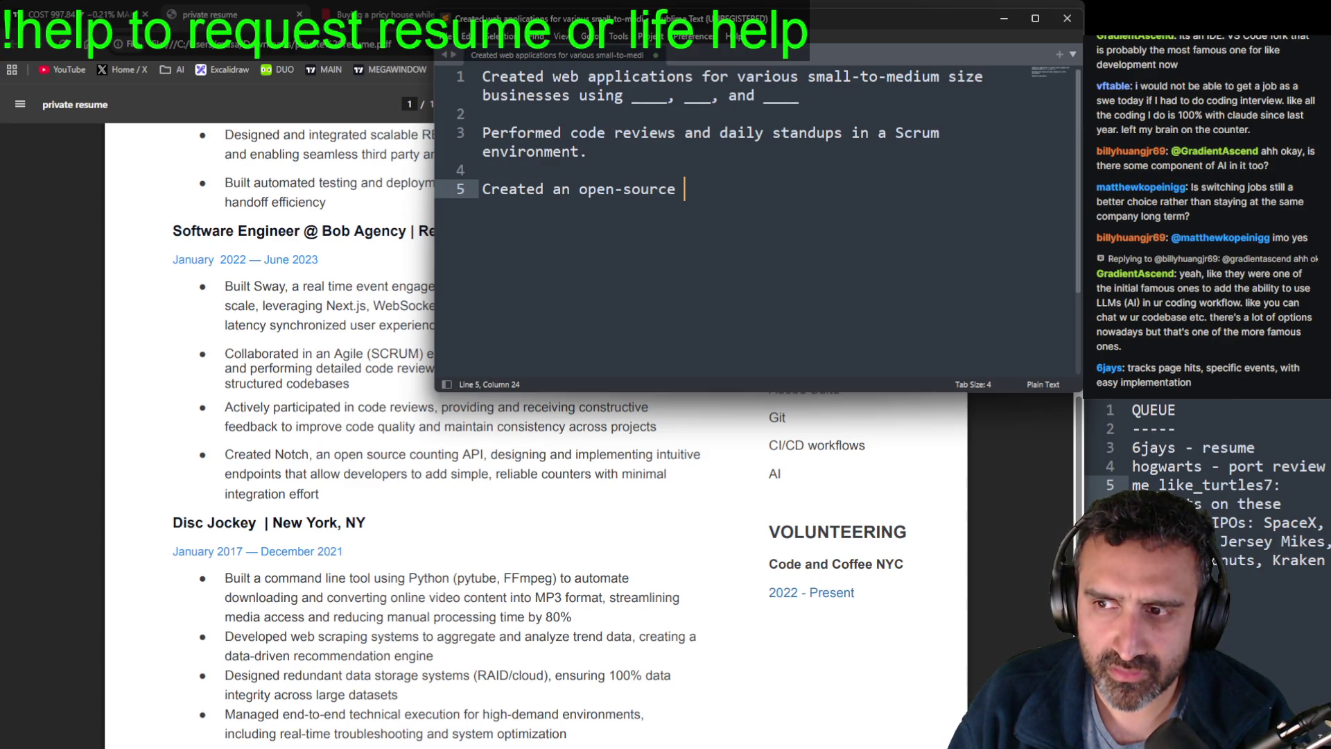
type("ev")
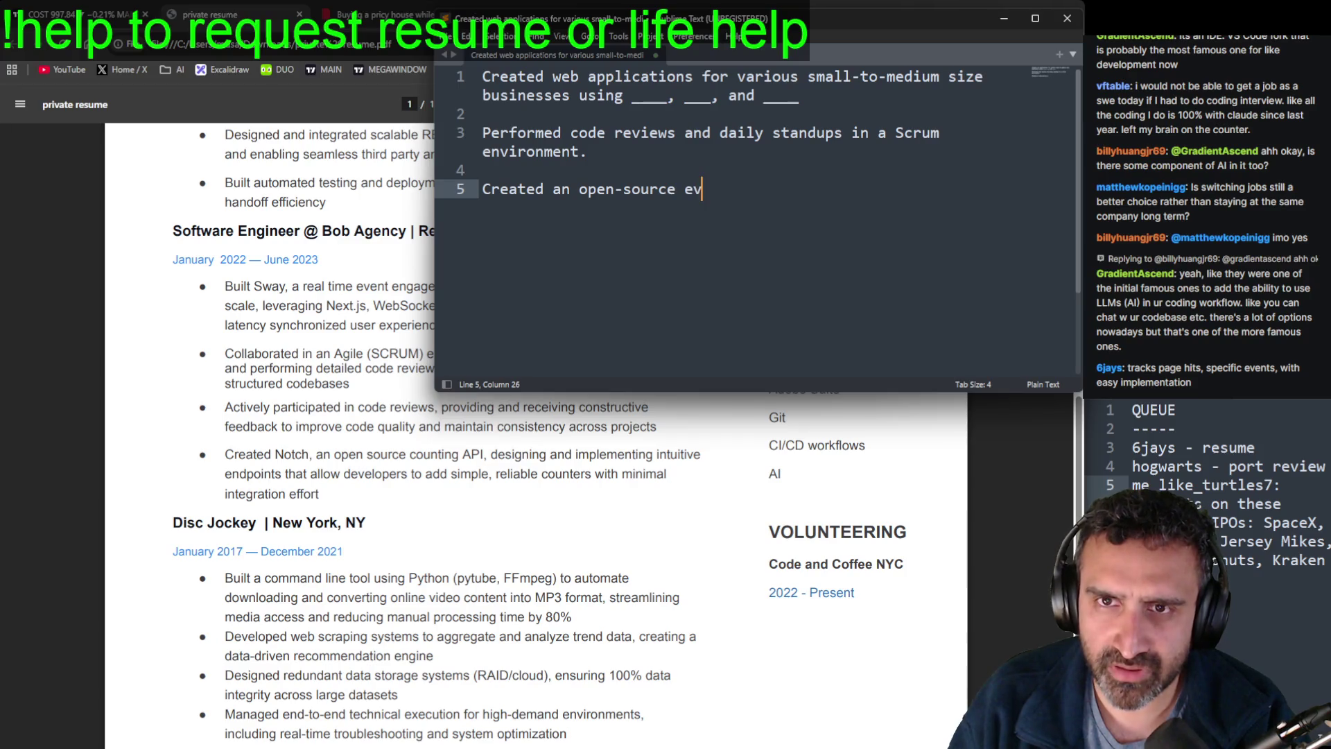
type("ent tracking API")
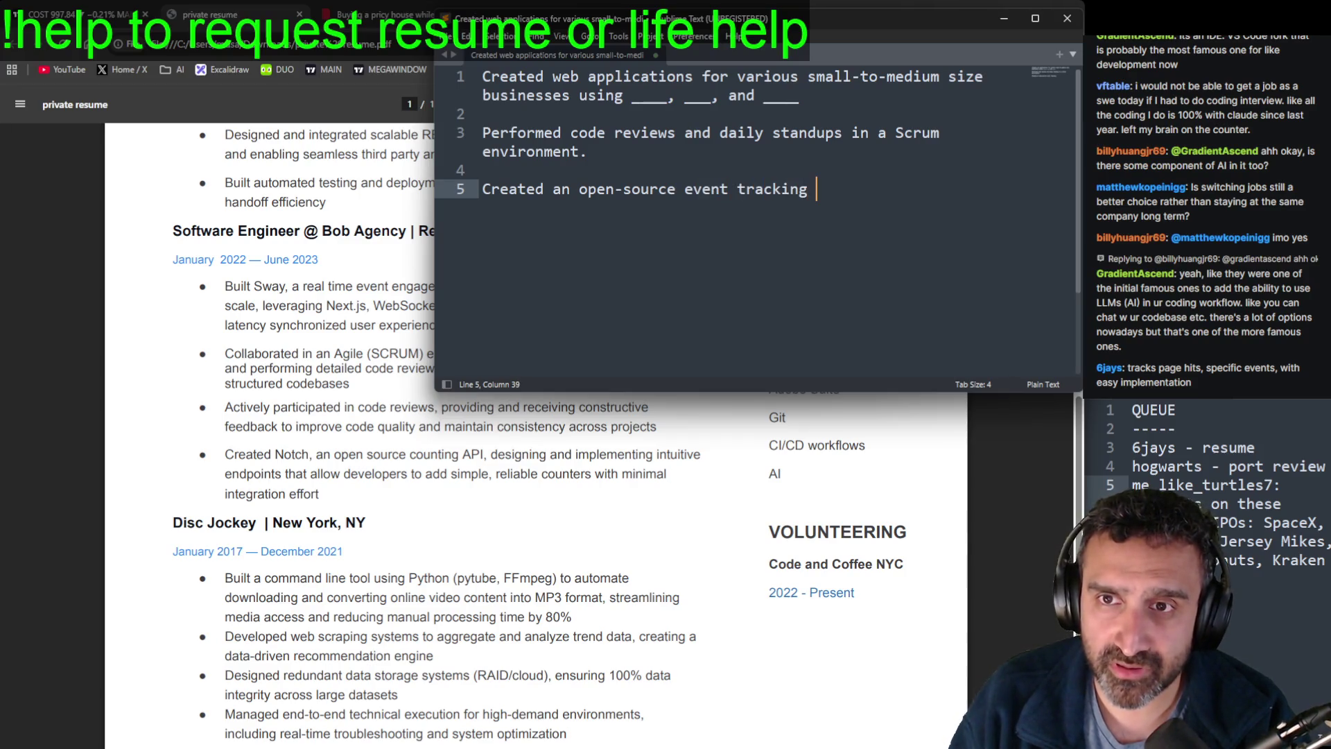
Step: Hyphenate 'event tracking' into 'event-tracking' and move to the end of line 5
key("Left")
key("Left")
key("Left")
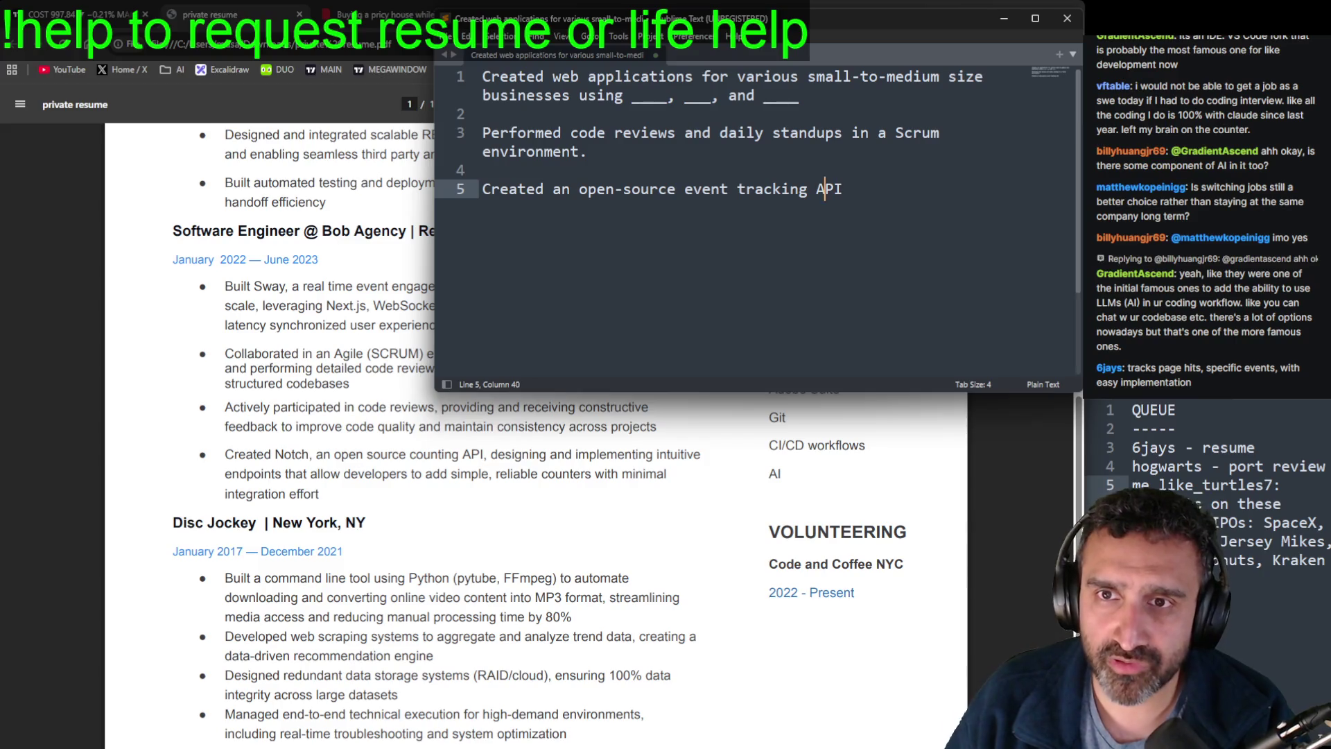
key("Right")
key("Right")
key("Right")
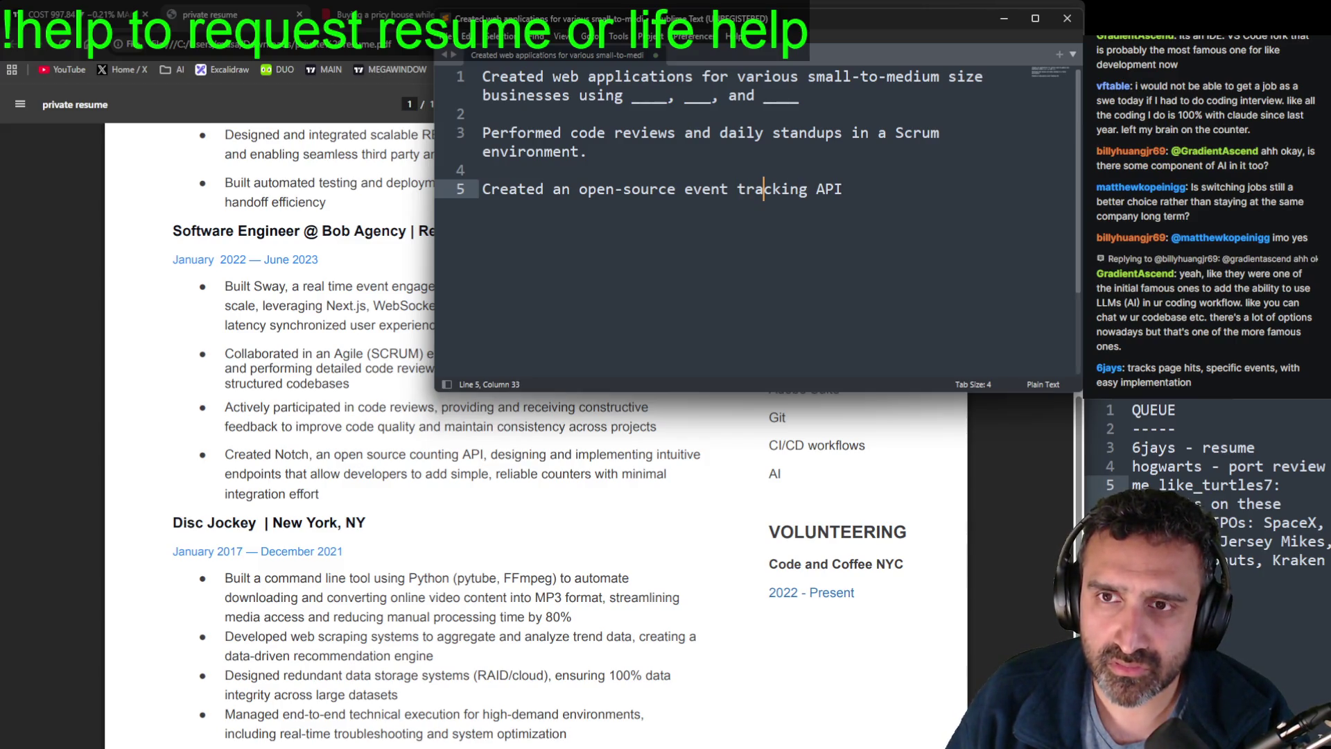
key("Left")
key("Left")
key("Left")
key("Left")
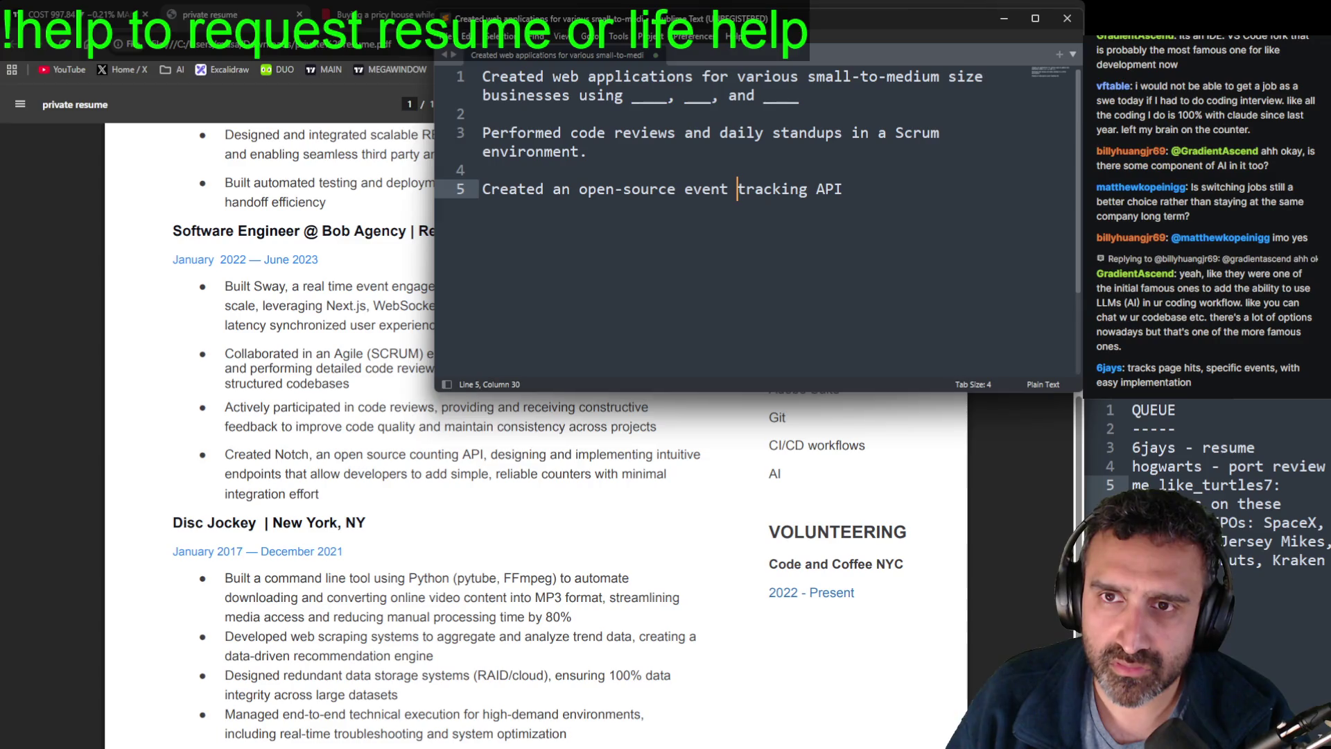
key("BackSpace")
type("-")
key("Right")
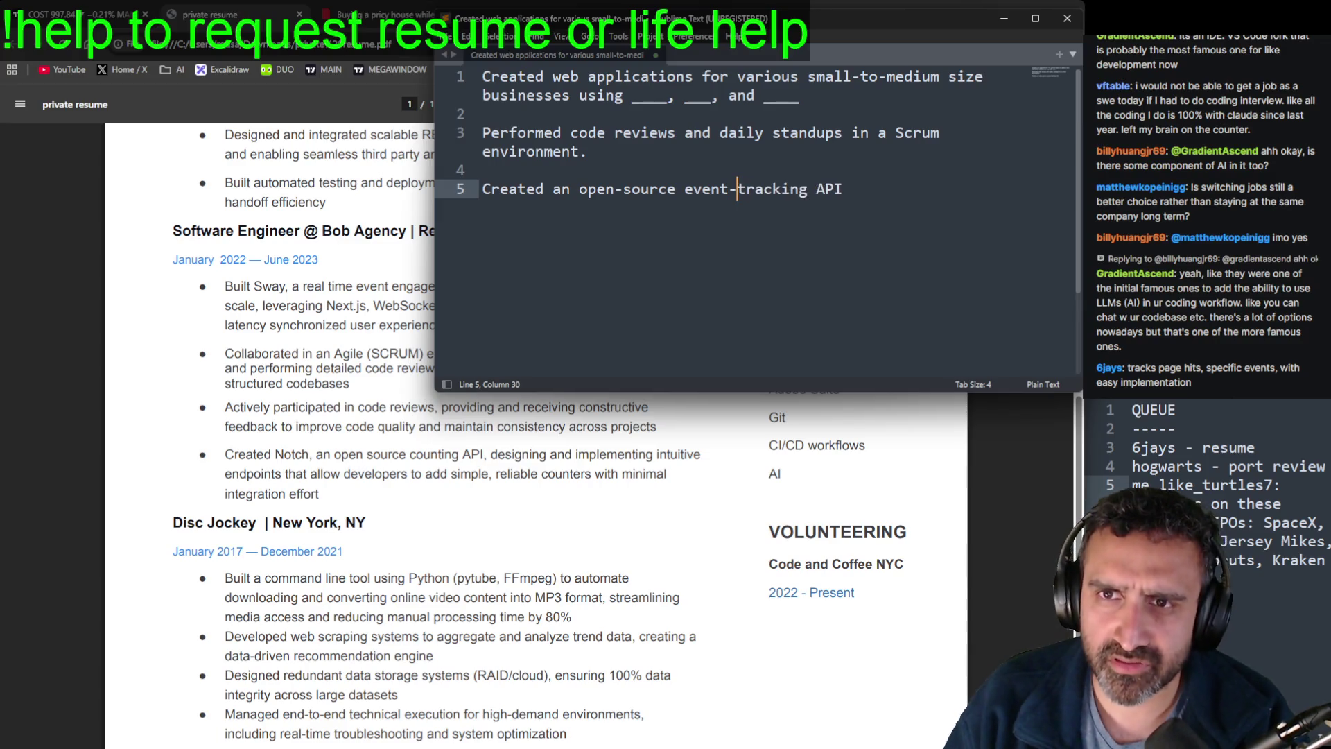
key("End")
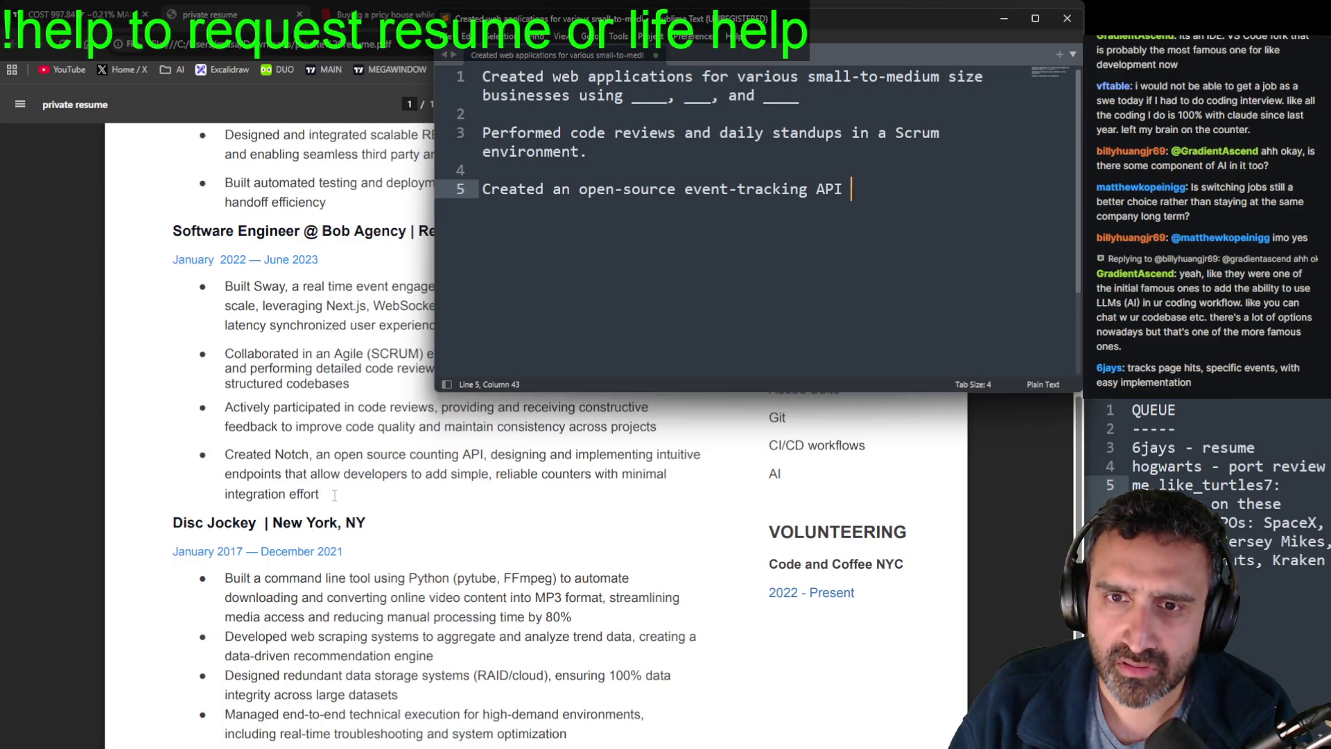
Step: Finish line 5 with 'to add simple, reliable counters with minimal integration effort (10k users).' and return to Chrome
type("to add simple, reli")
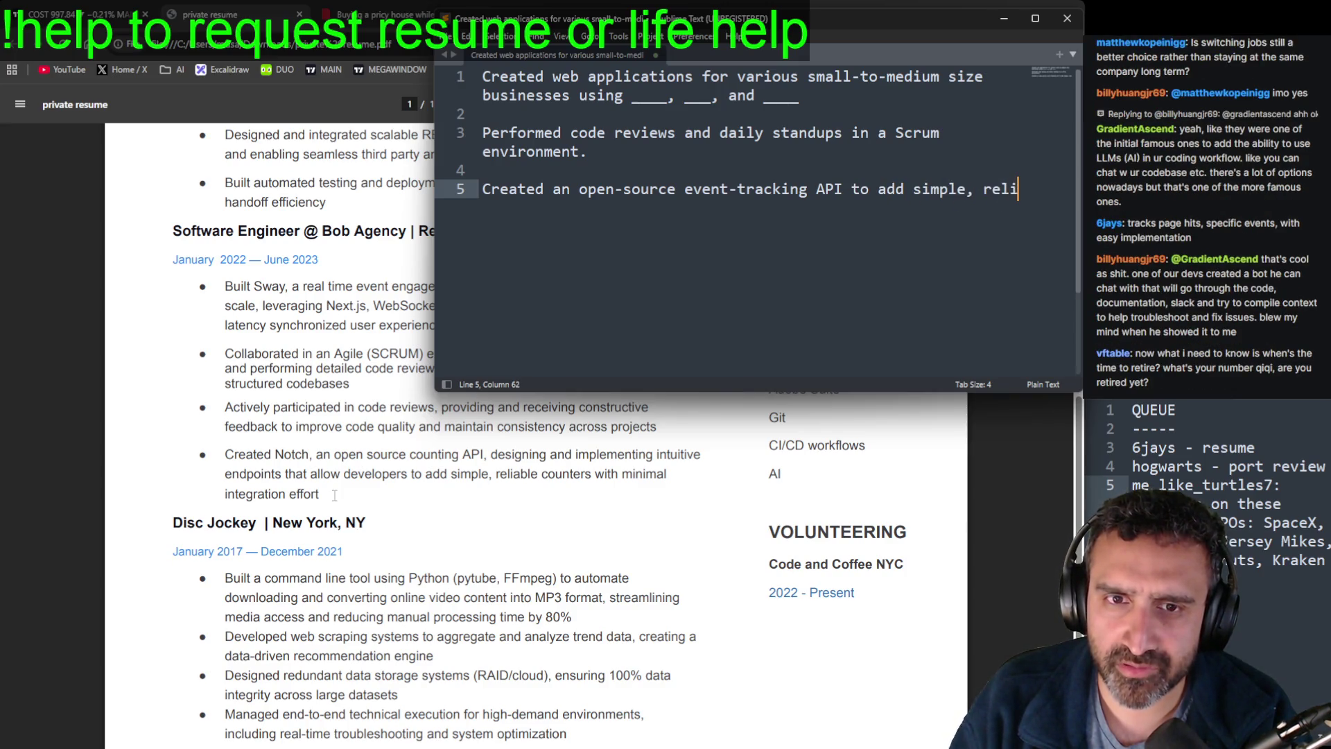
type("able ")
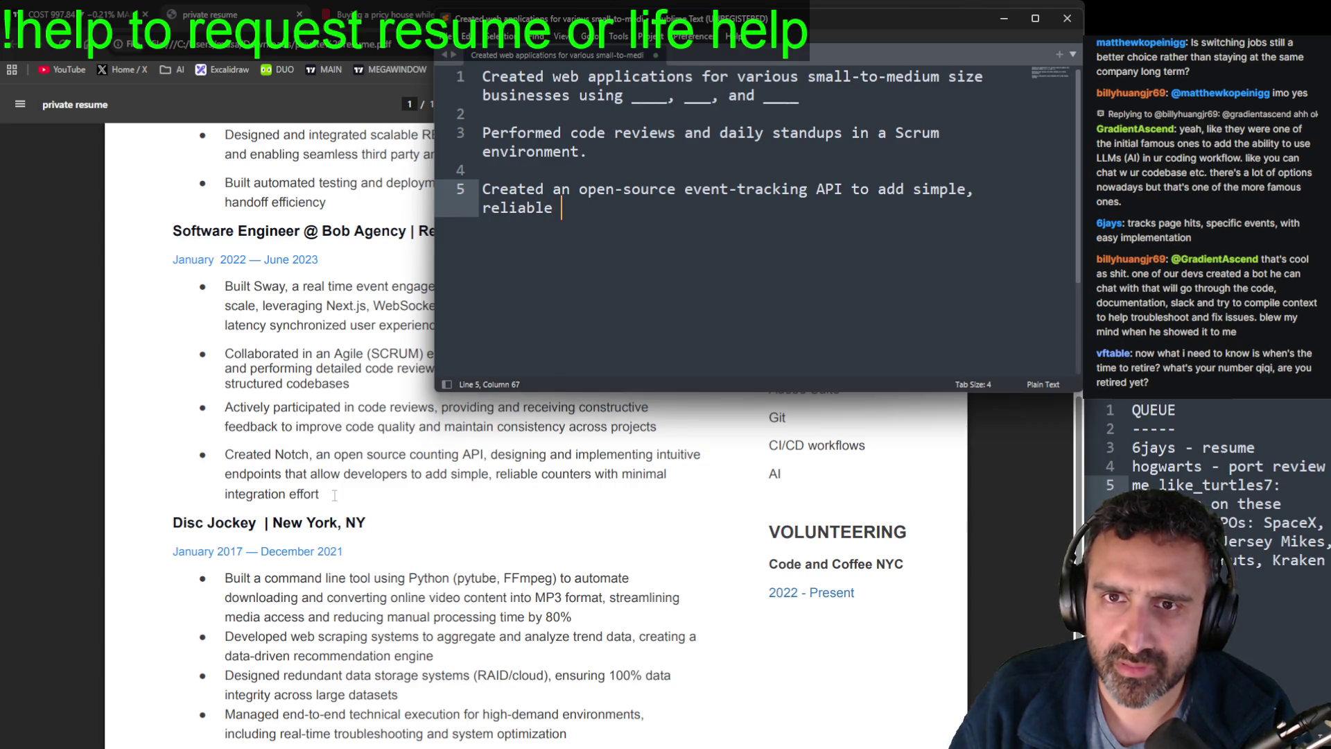
type("counters with")
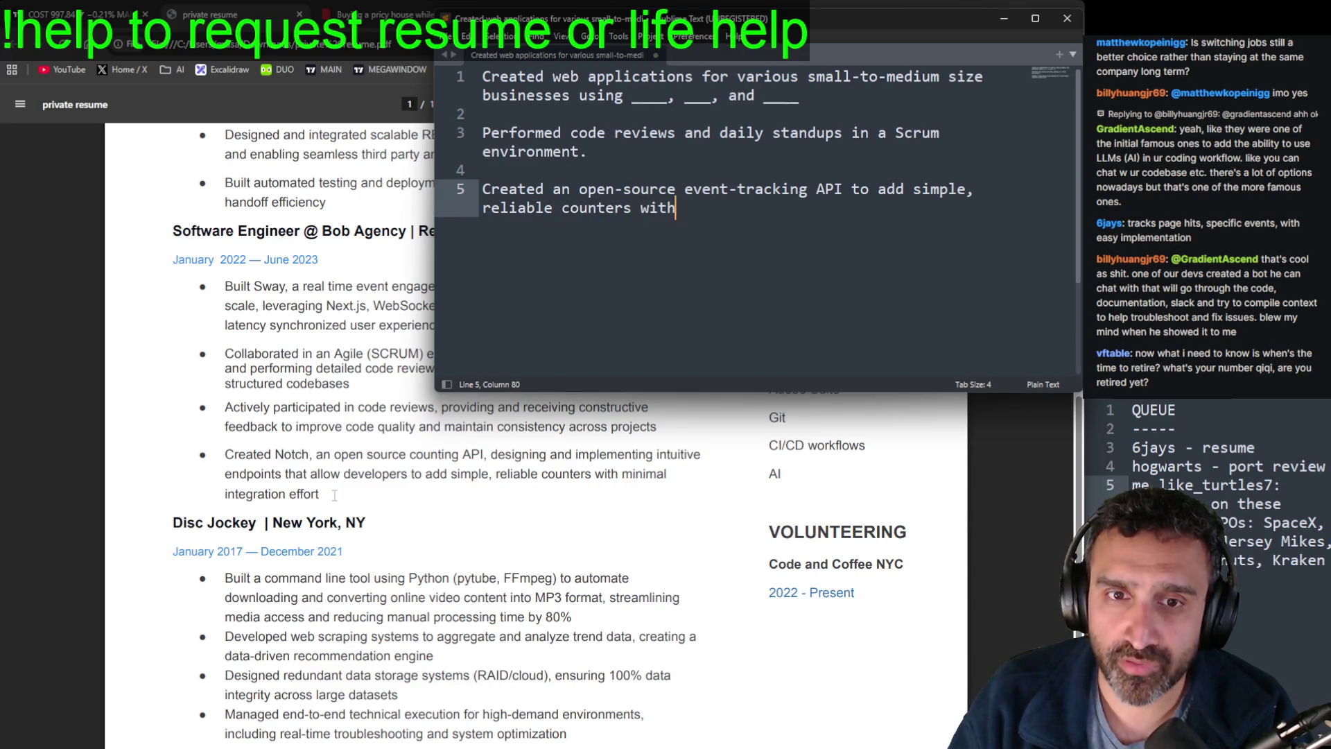
type(" minimal integratio")
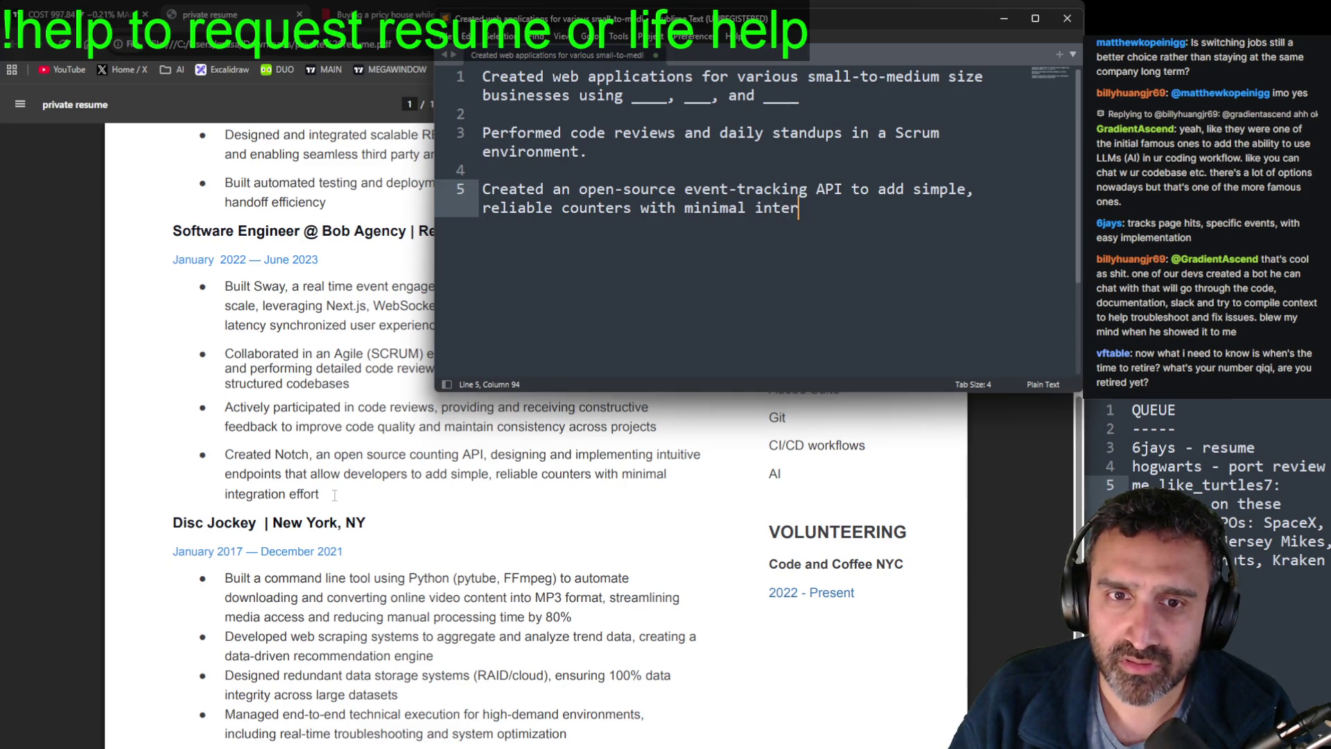
type("n efforts")
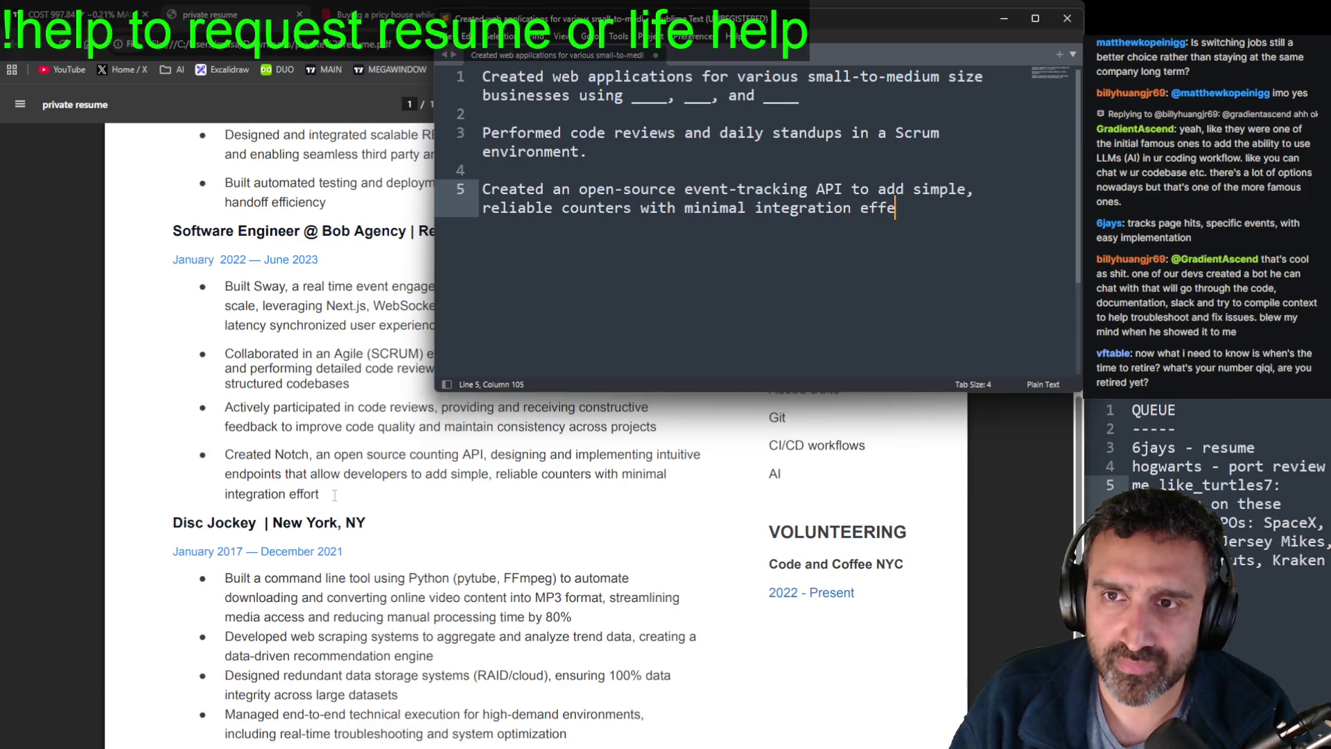
key("BackSpace")
key("BackSpace")
type(".")
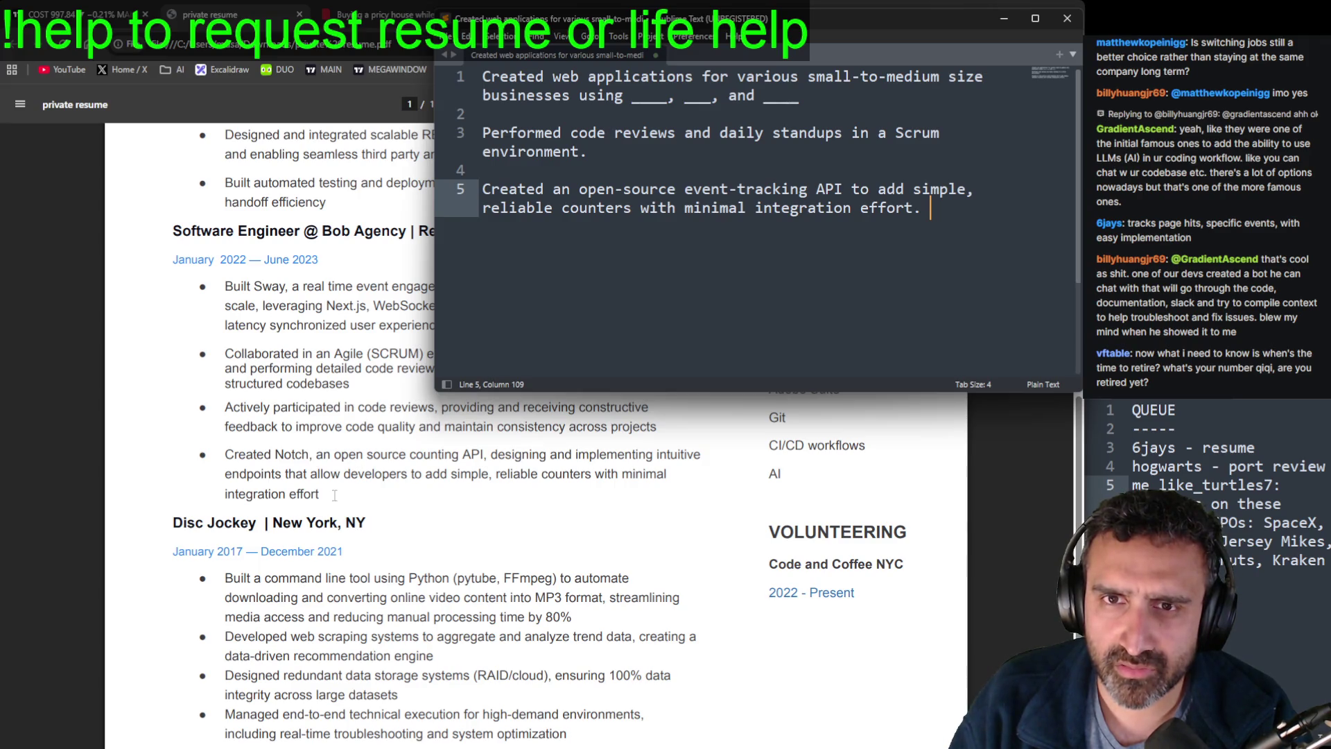
key("BackSpace")
key("BackSpace")
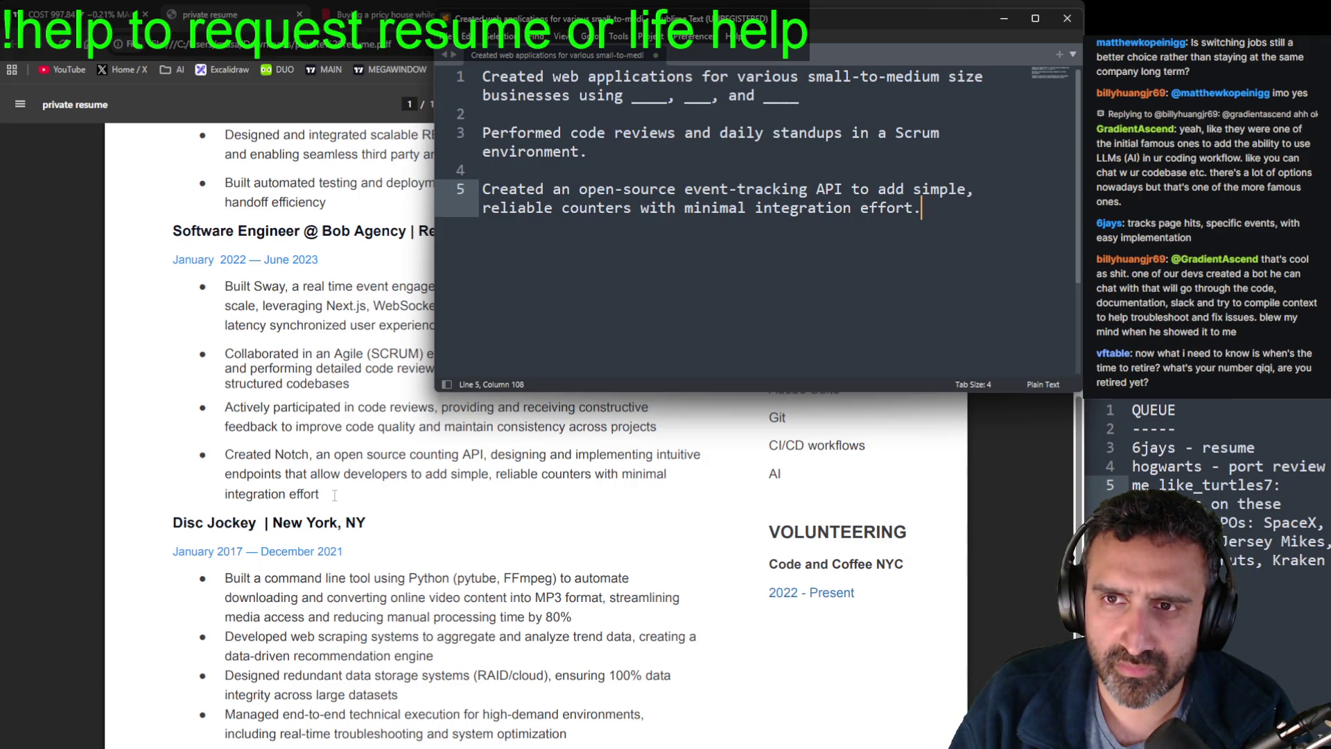
type("10k ")
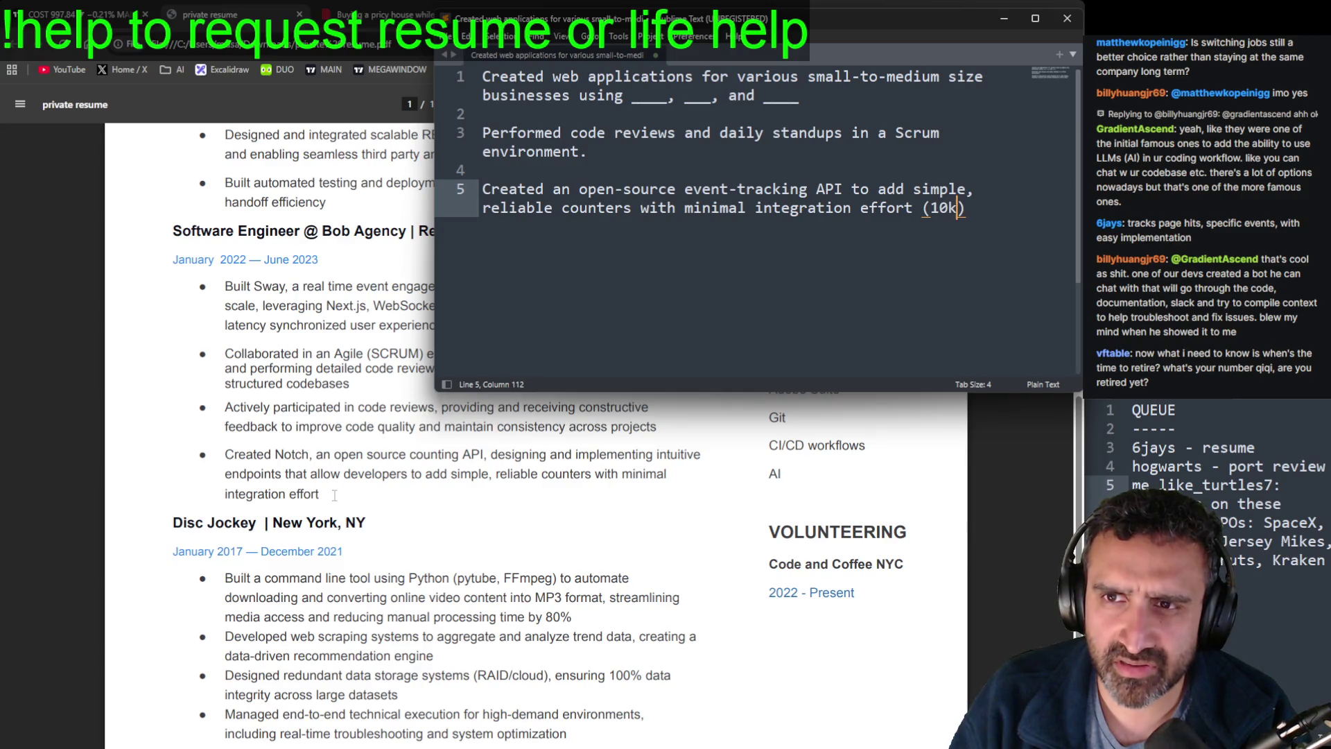
type("users).")
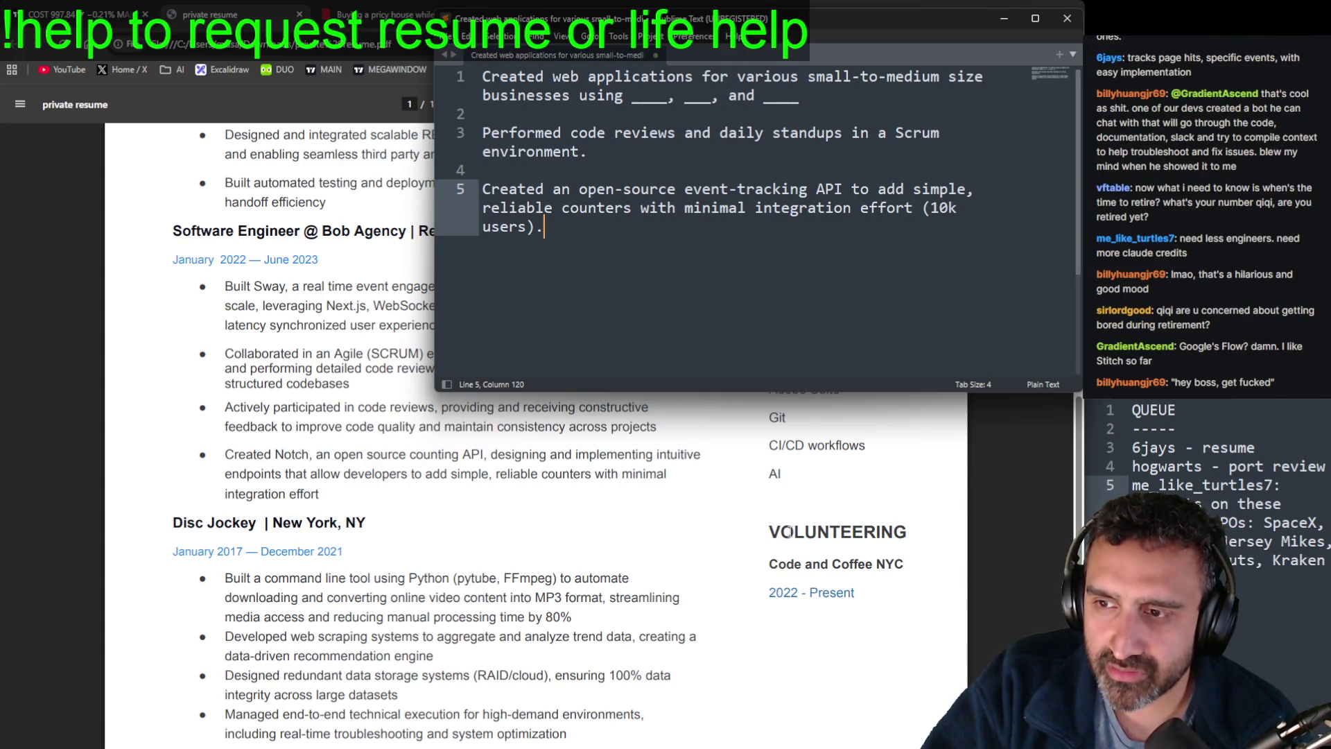
left_click(785, 532)
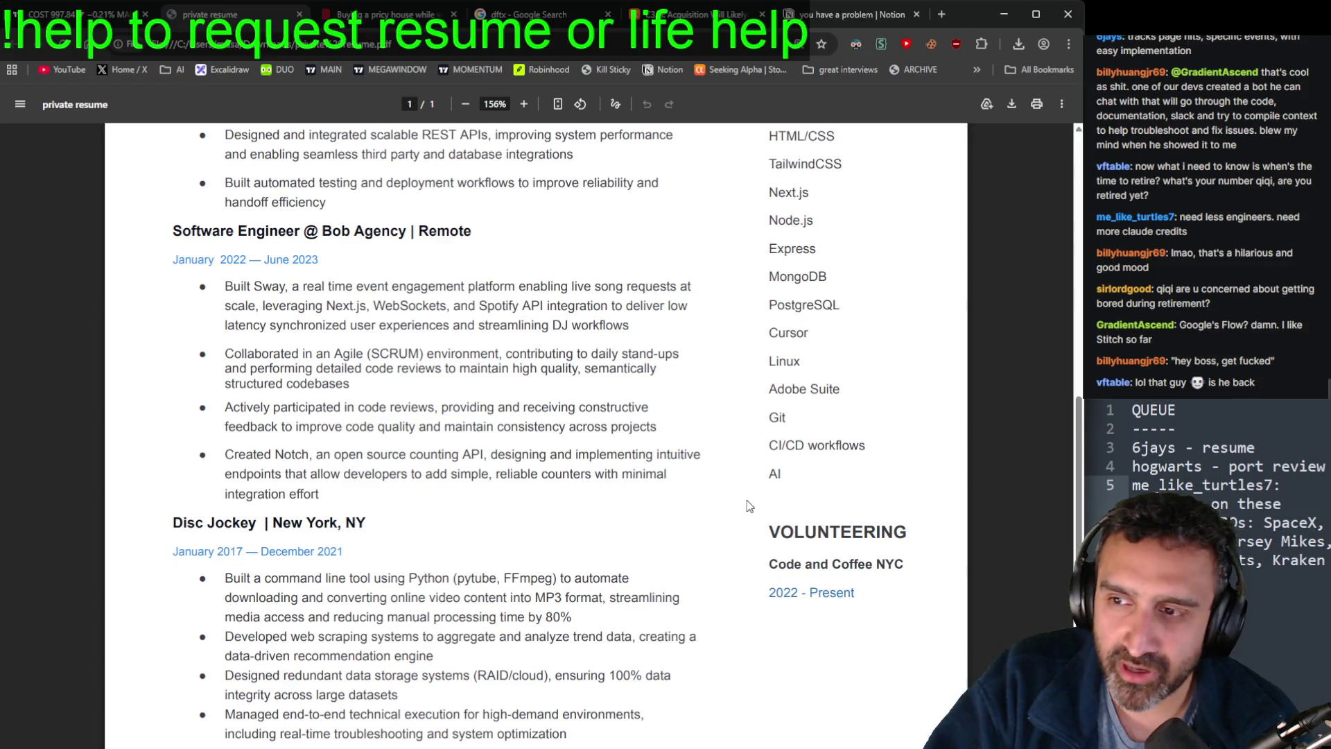
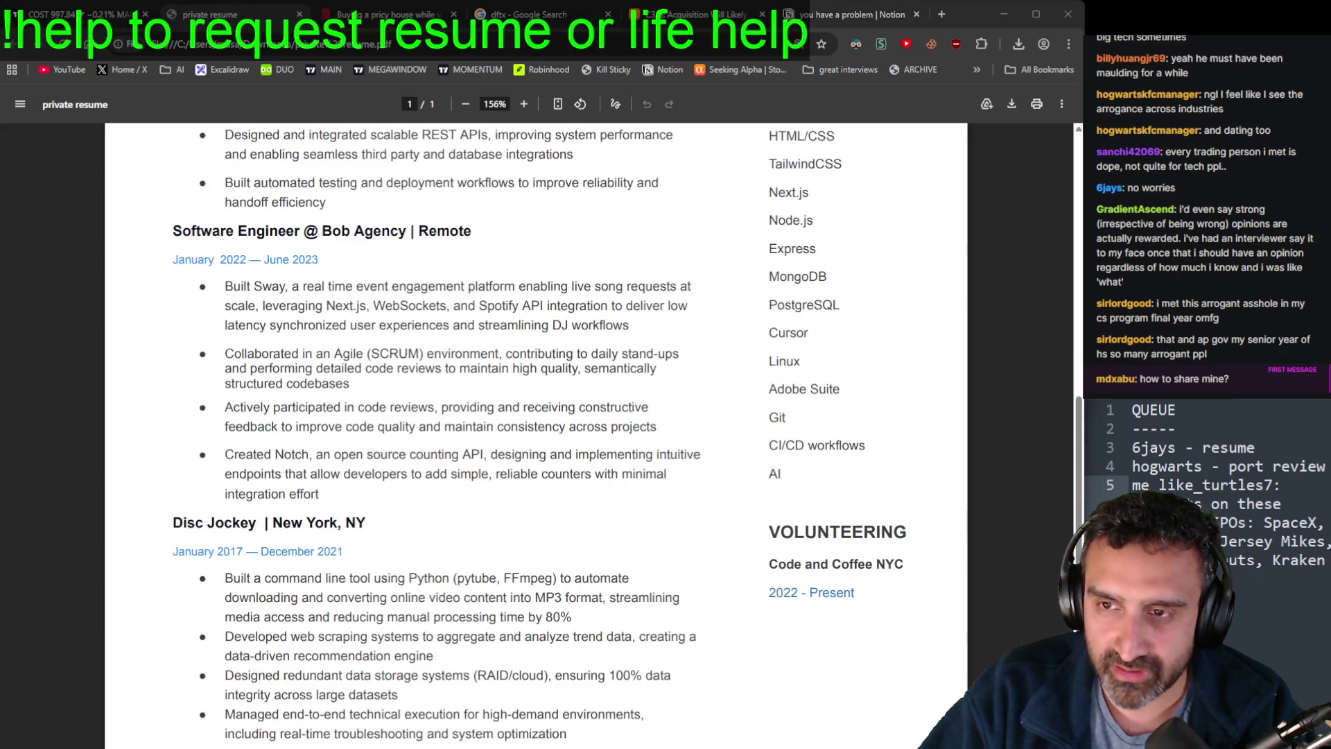
Step: Type 'to share', then point out the open source counting API bullet in the resume
type("to share")
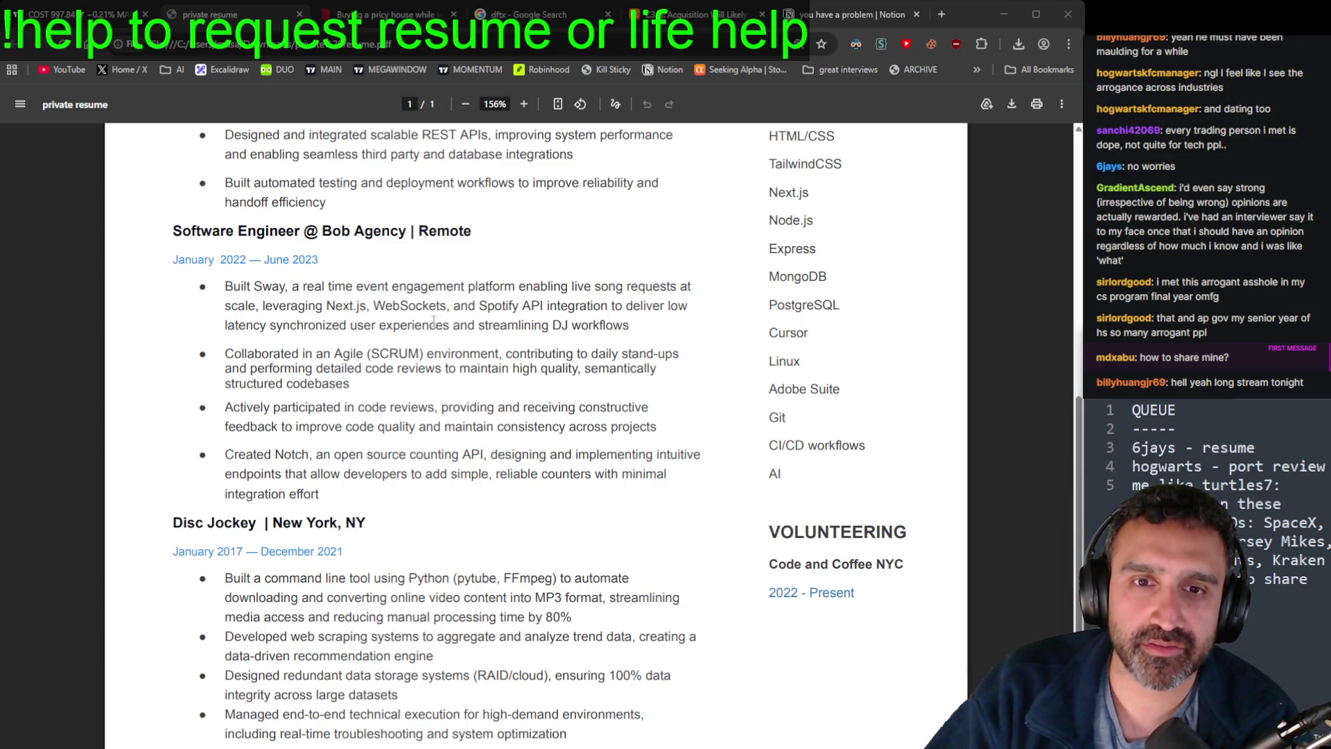
left_click_drag(429, 324, 435, 325)
scroll(441, 312, "down", 1)
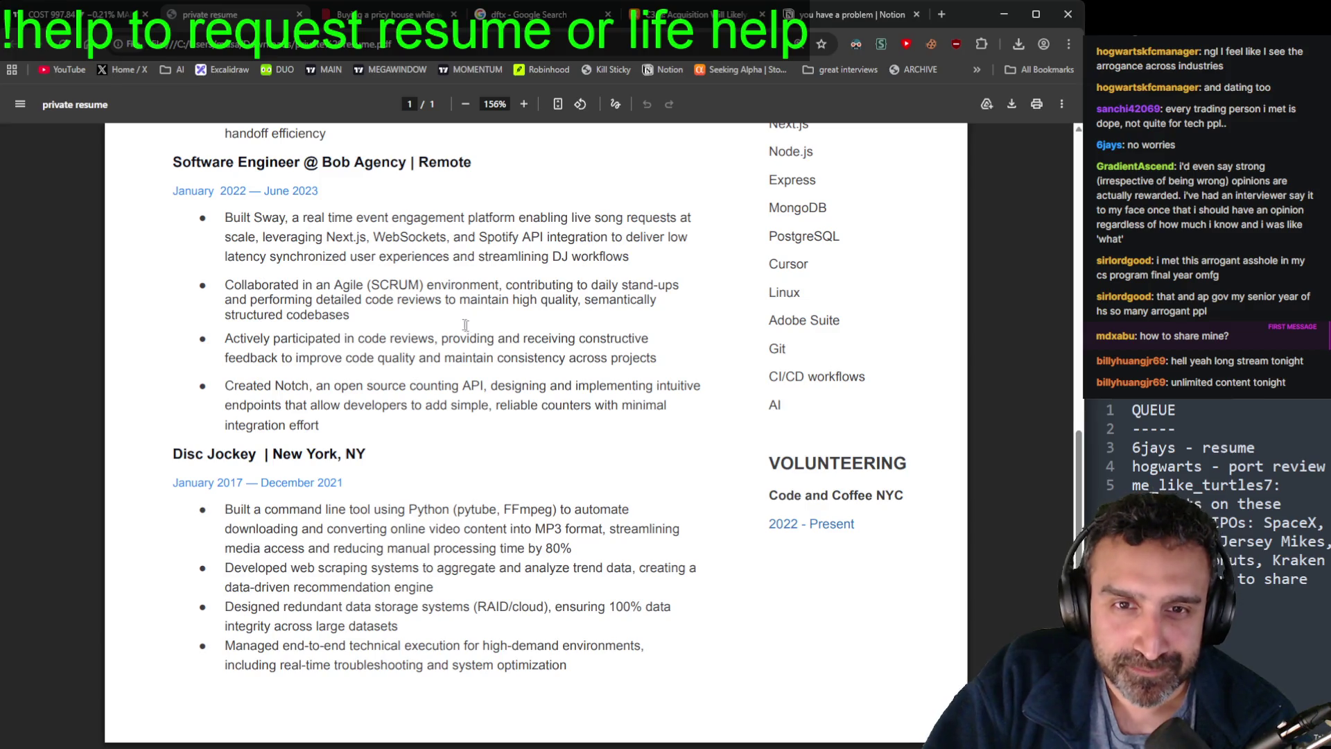
left_click_drag(287, 405, 294, 405)
left_click(292, 407)
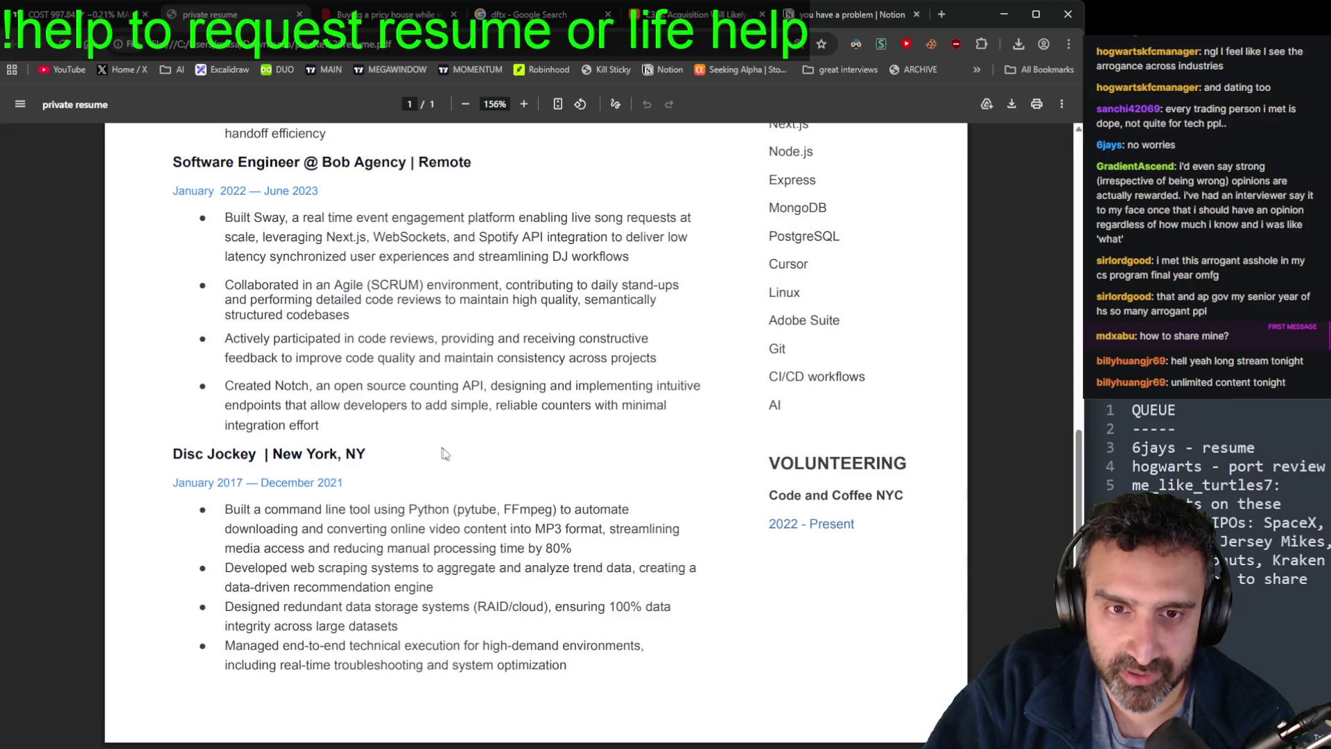
scroll(440, 492, "up", 5)
scroll(427, 496, "down", 5)
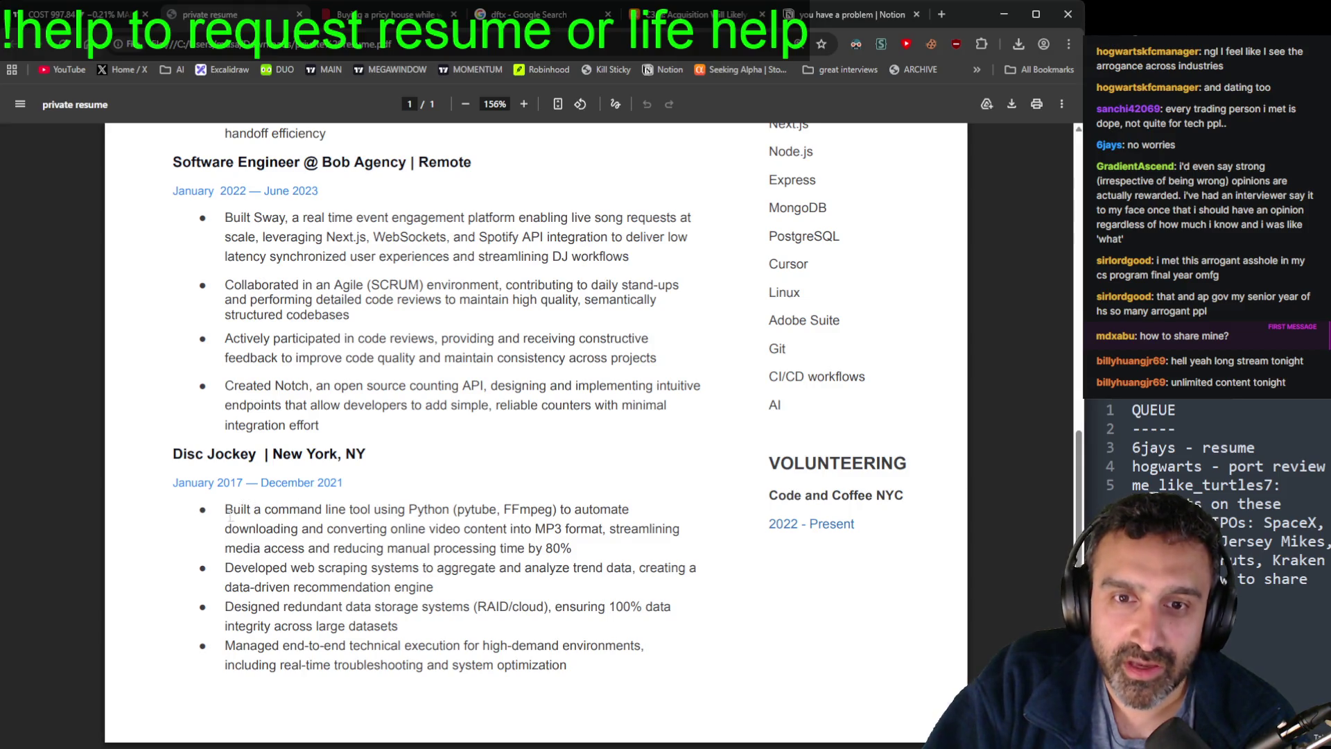
Step: Highlight the whole Disc Jockey job entry, then its job title
mouse_move(174, 452)
left_mouse_down()
mouse_move(393, 513)
mouse_move(598, 663)
left_mouse_up()
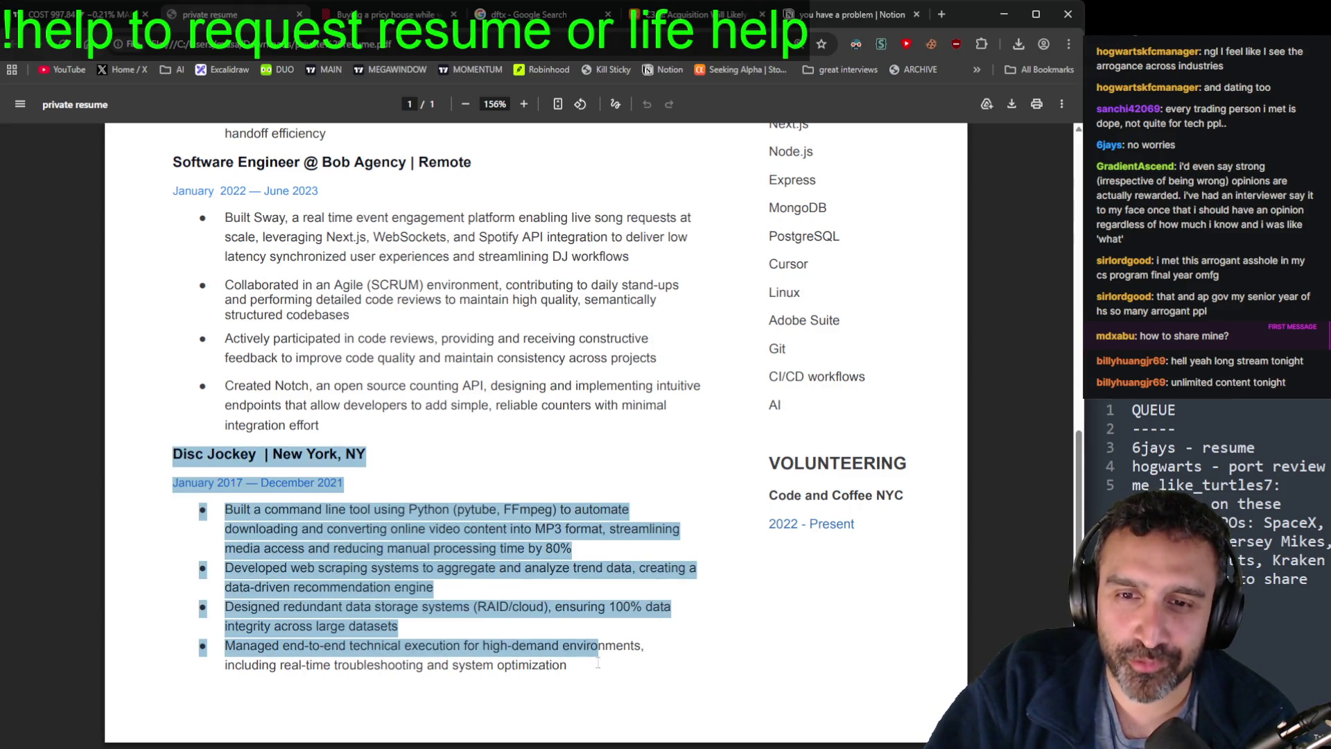
left_click(598, 652)
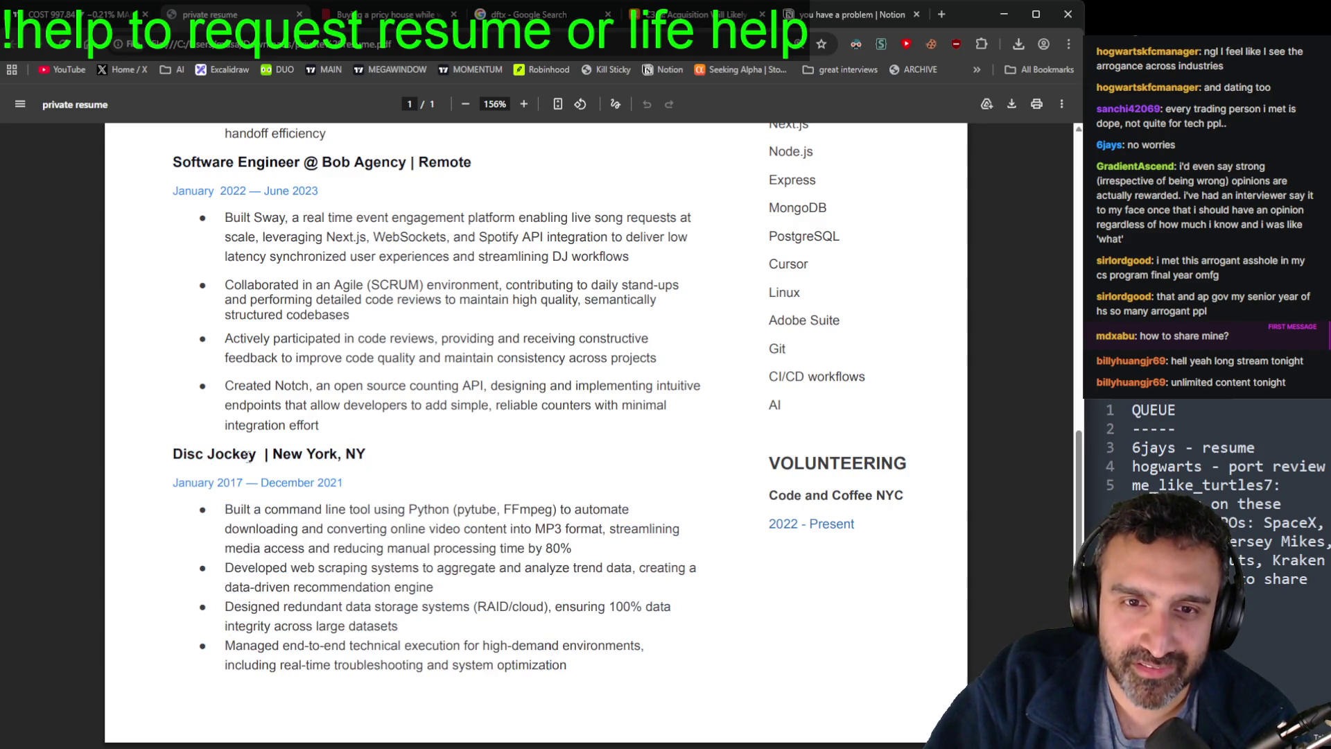
left_click_drag(258, 454, 172, 455)
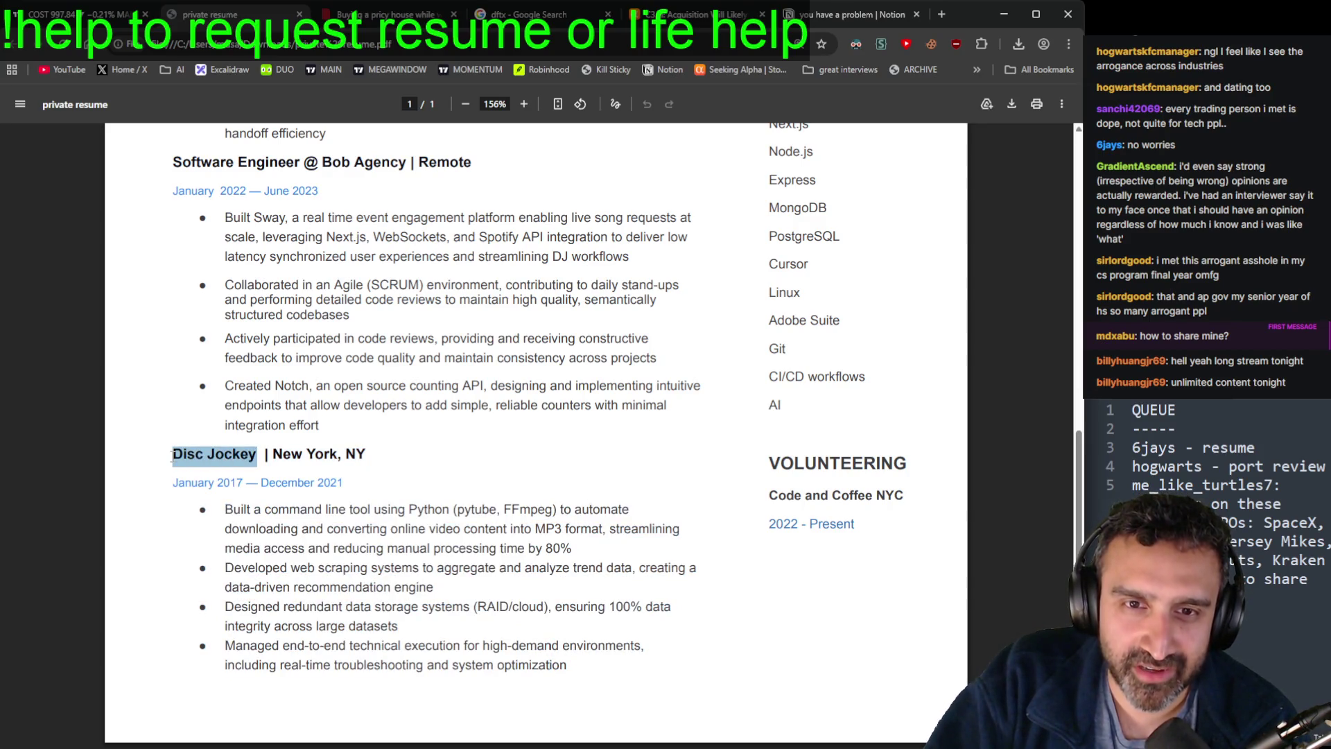
left_click(399, 613)
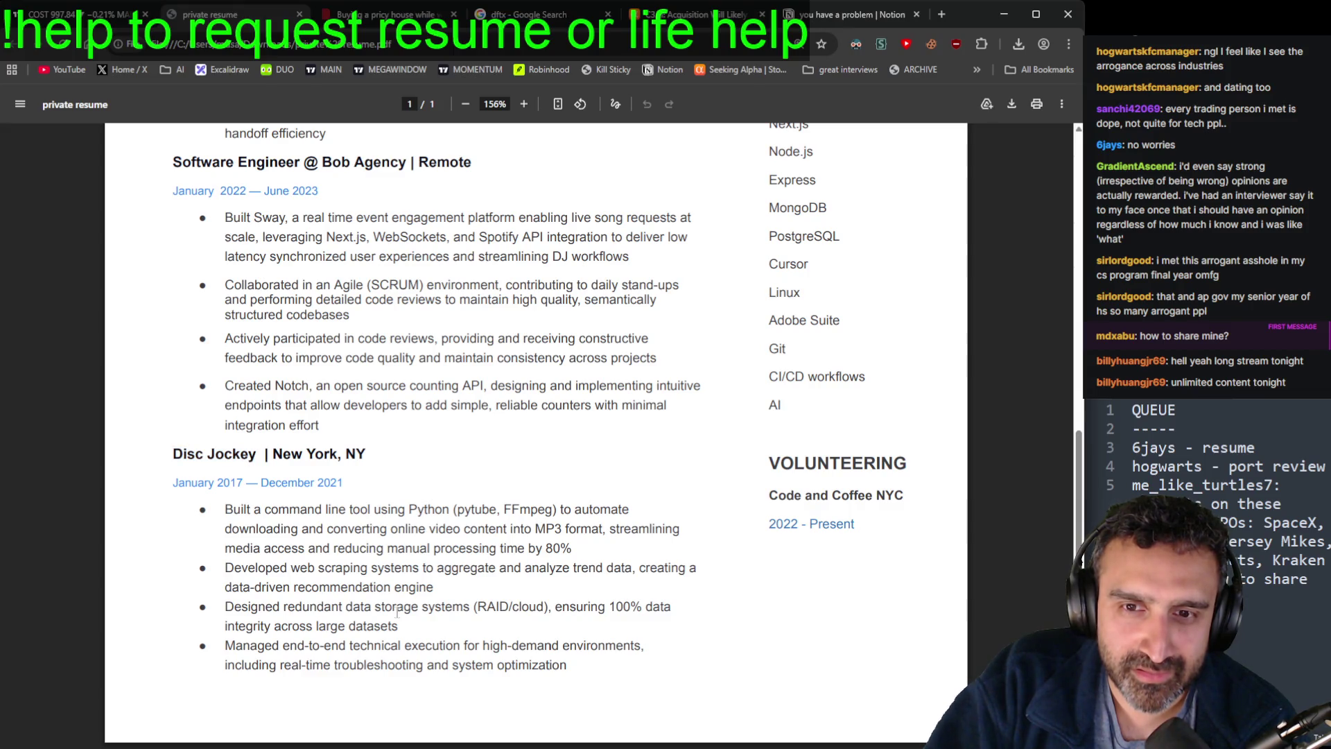
left_click_drag(265, 456, 170, 452)
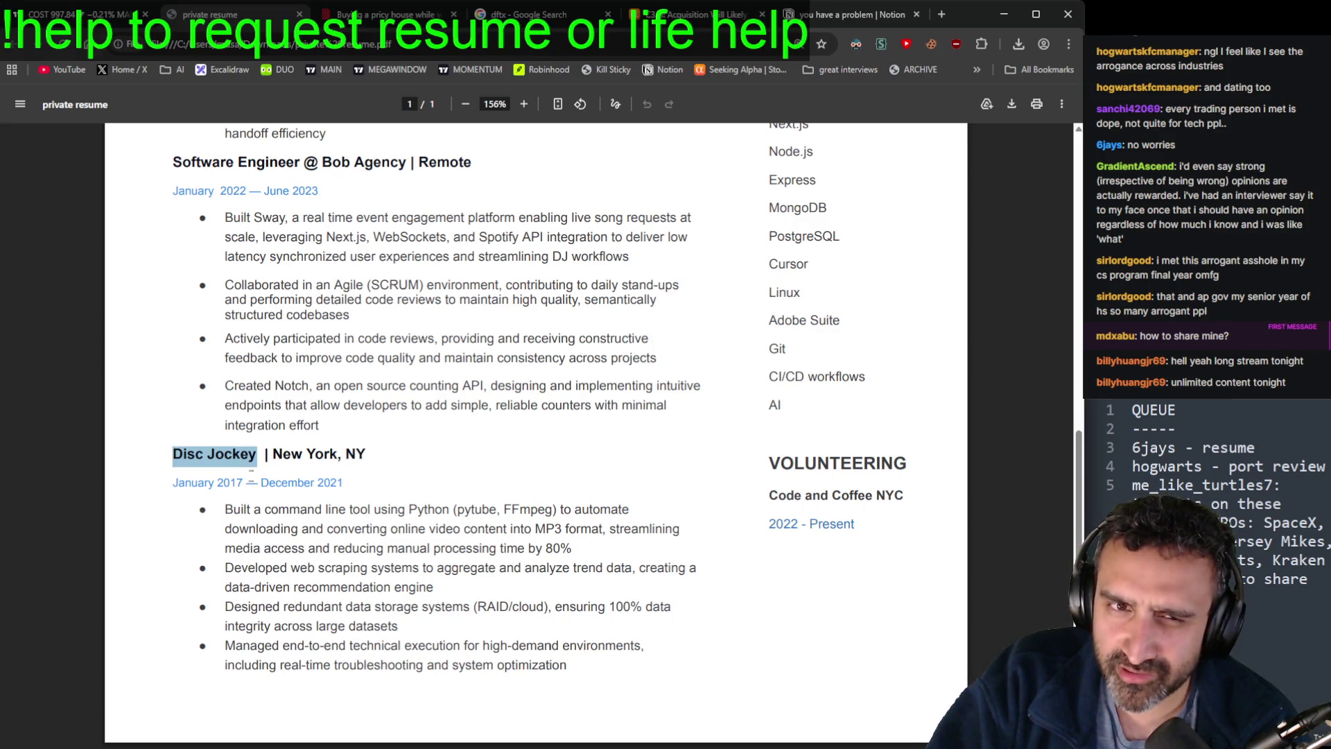
scroll(344, 603, "up", 1)
left_click(409, 615)
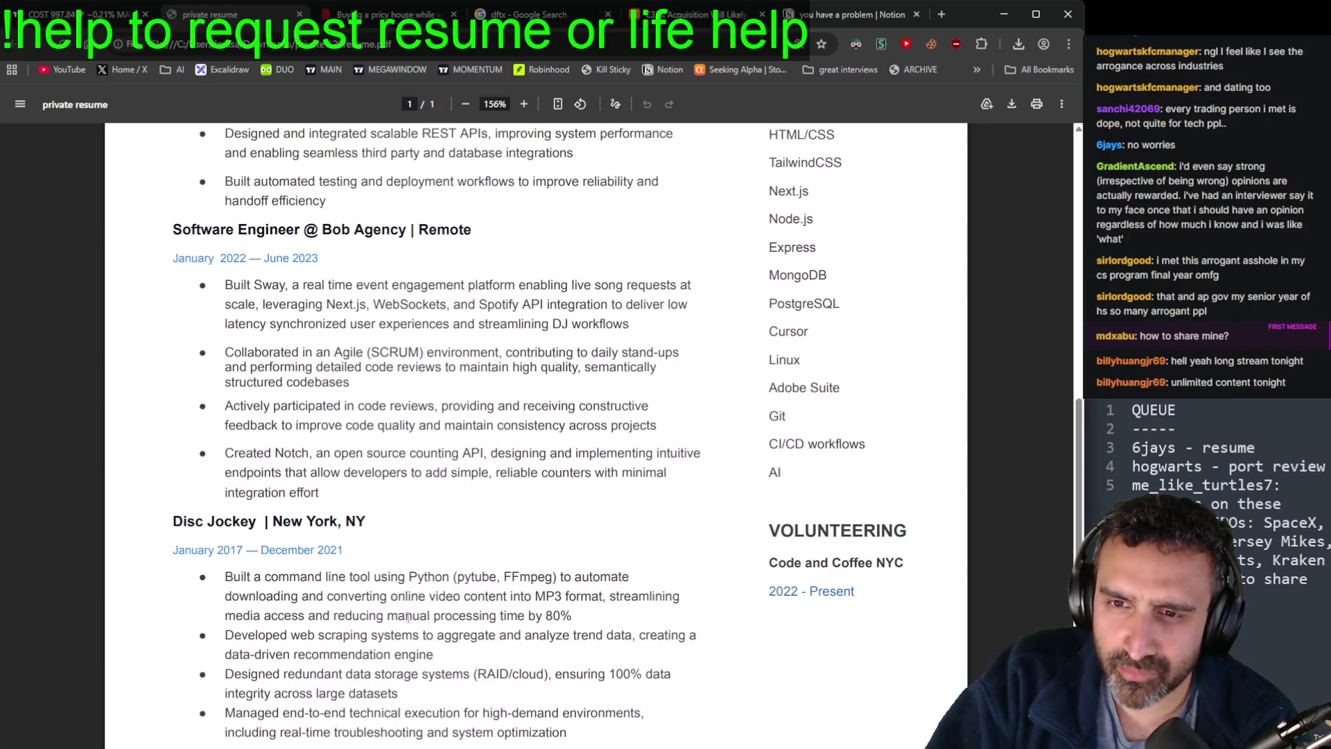
scroll(402, 617, "down", 1)
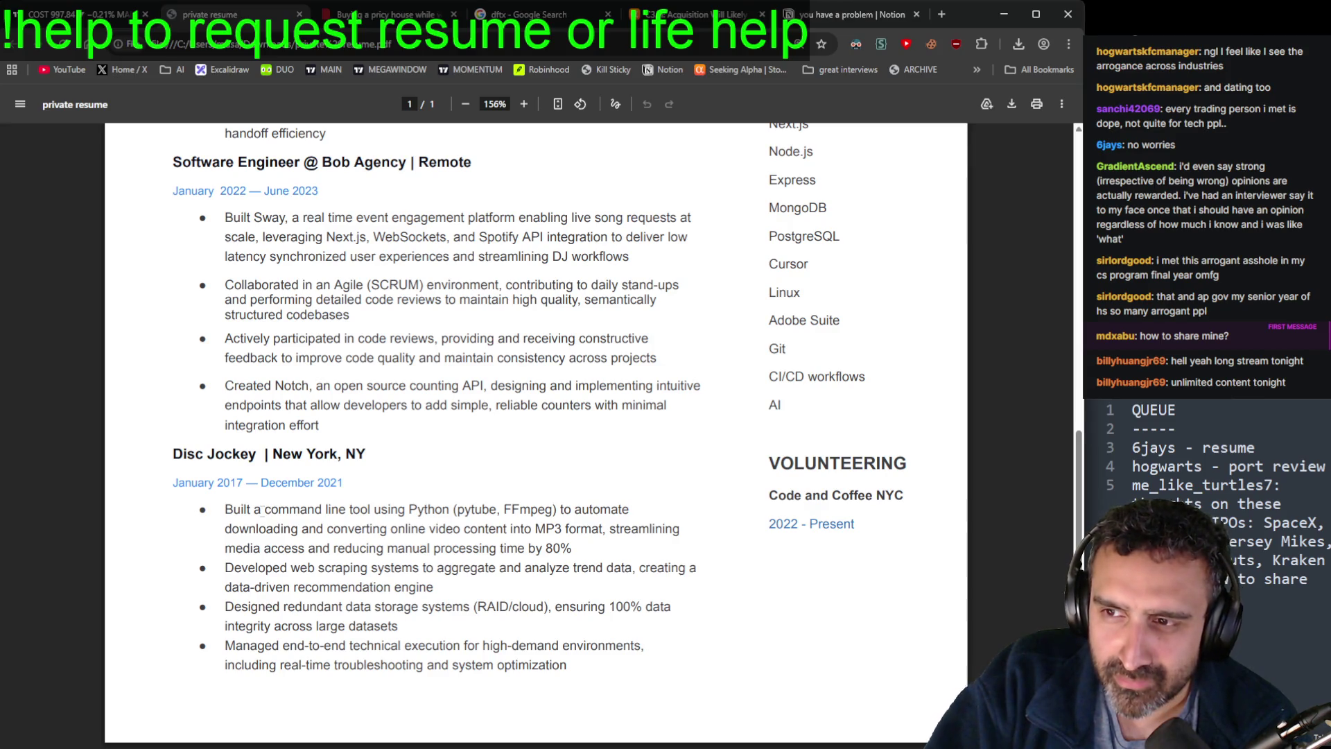
Step: Highlight each Disc Jockey bullet: 80% processing time, web scraping, data storage, and the last one
mouse_move(216, 504)
left_mouse_down()
mouse_move(502, 512)
mouse_move(591, 530)
mouse_move(480, 530)
mouse_move(654, 543)
left_mouse_up()
left_click(665, 565)
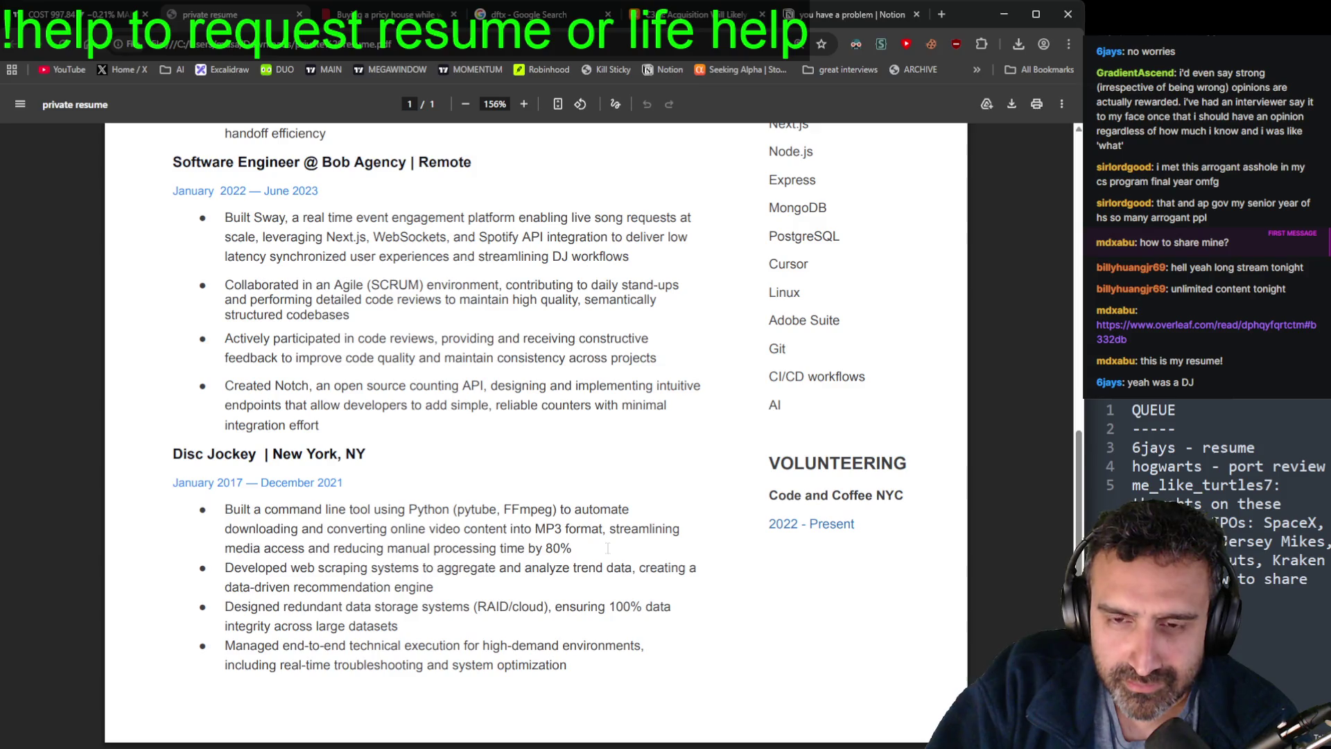
mouse_move(606, 575)
left_mouse_down()
mouse_move(610, 529)
mouse_move(573, 548)
mouse_move(613, 532)
left_mouse_up()
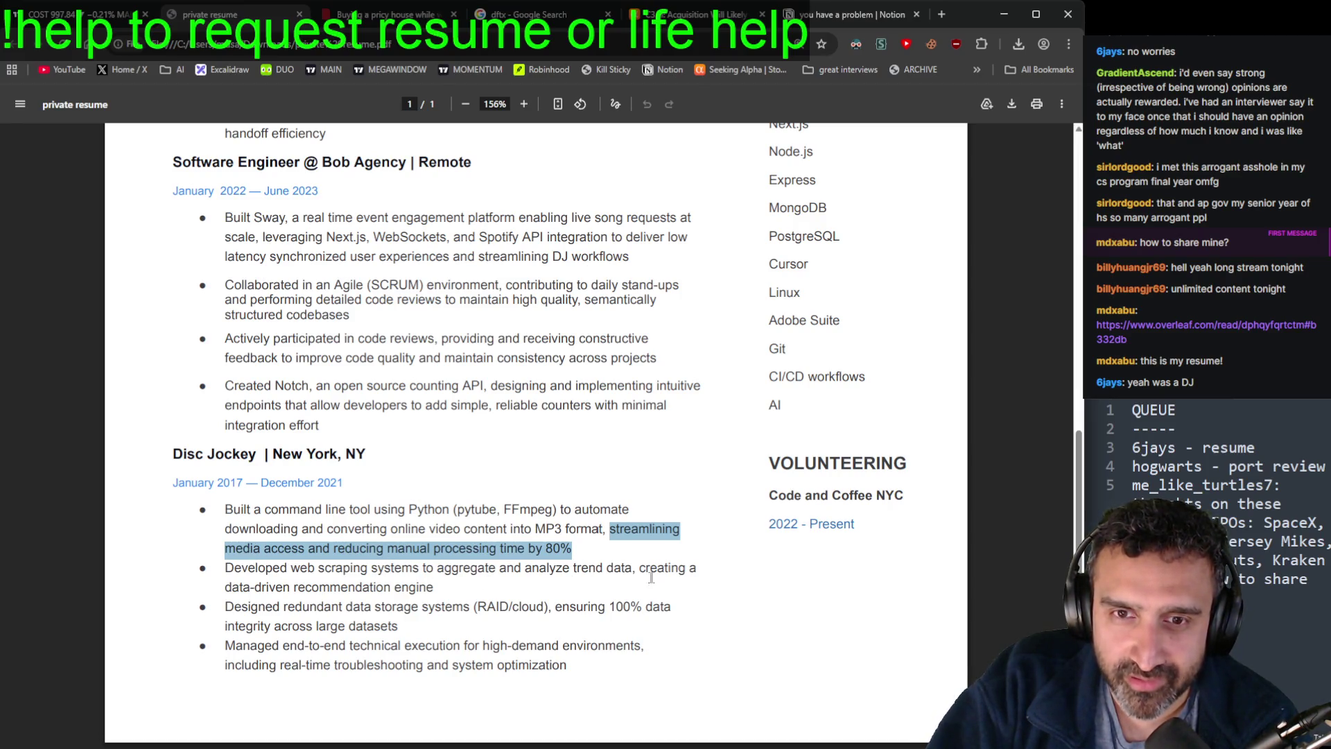
left_click_drag(434, 588, 226, 568)
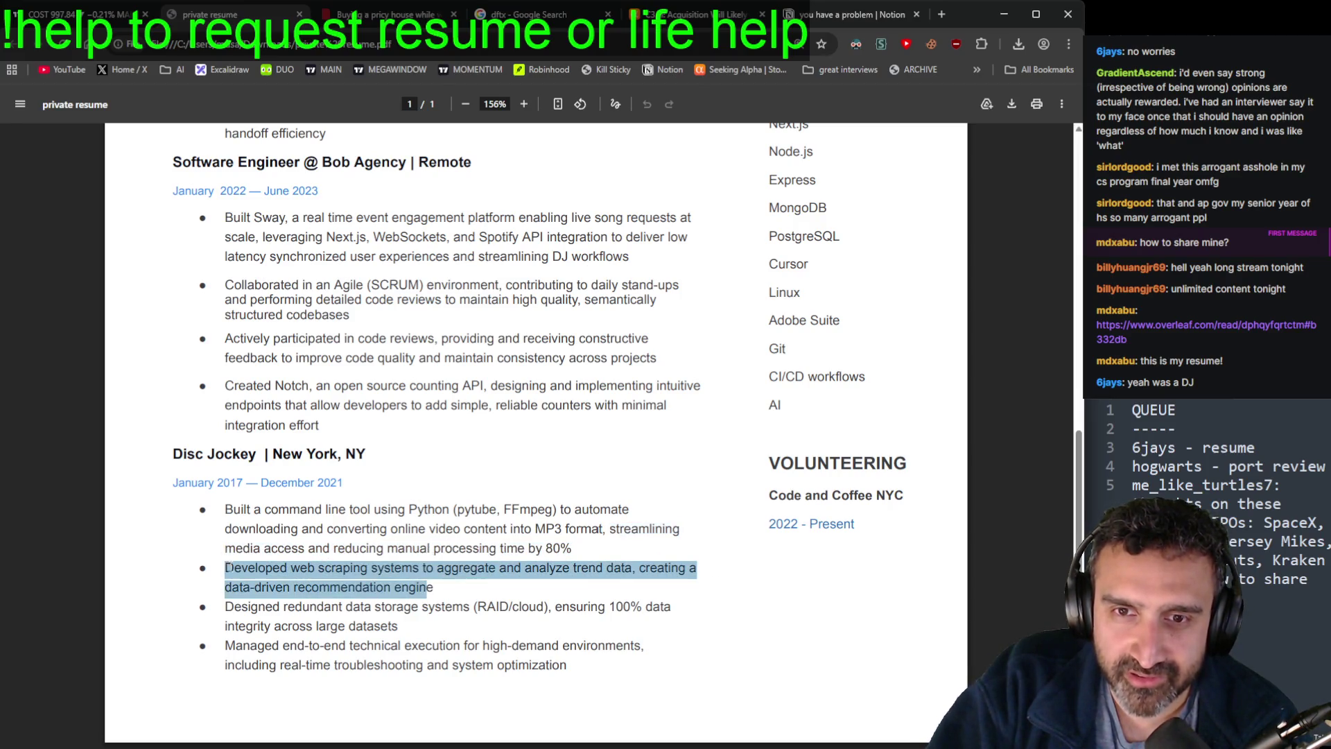
left_click(245, 597)
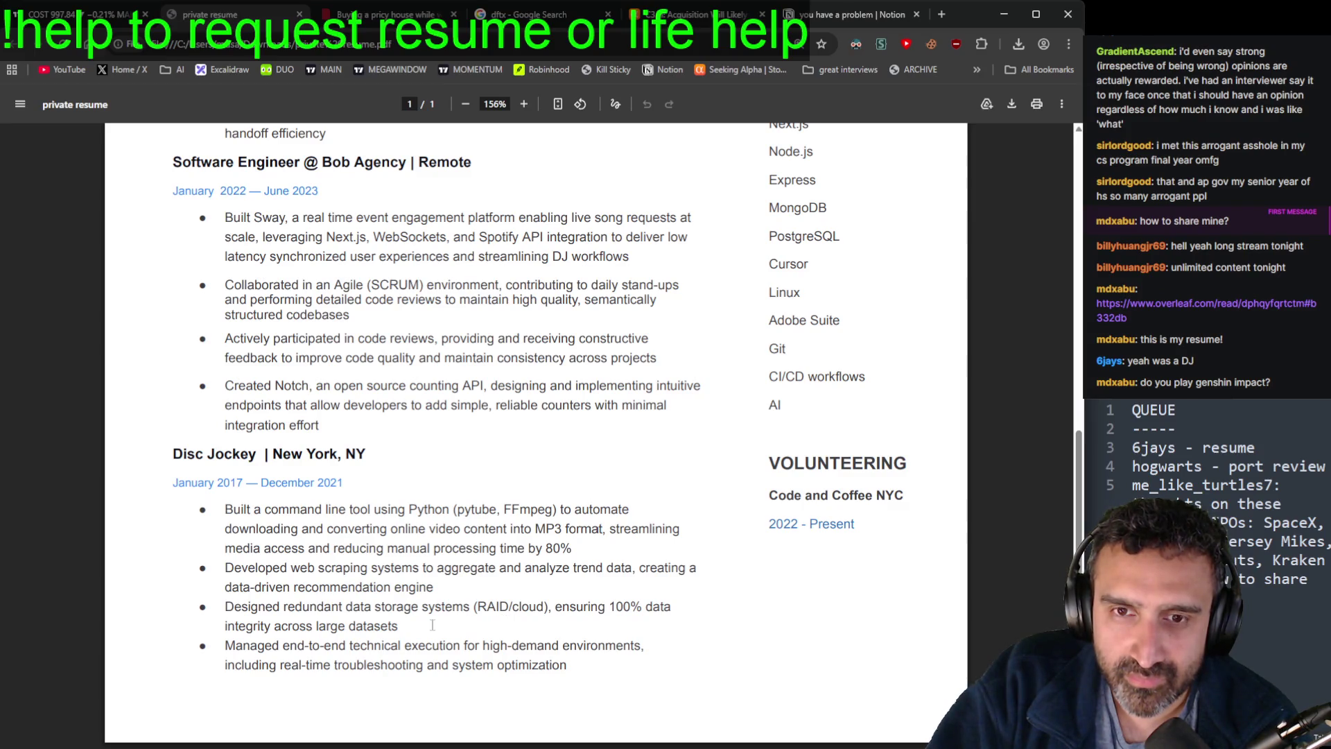
left_click_drag(417, 609, 227, 608)
left_click(348, 637)
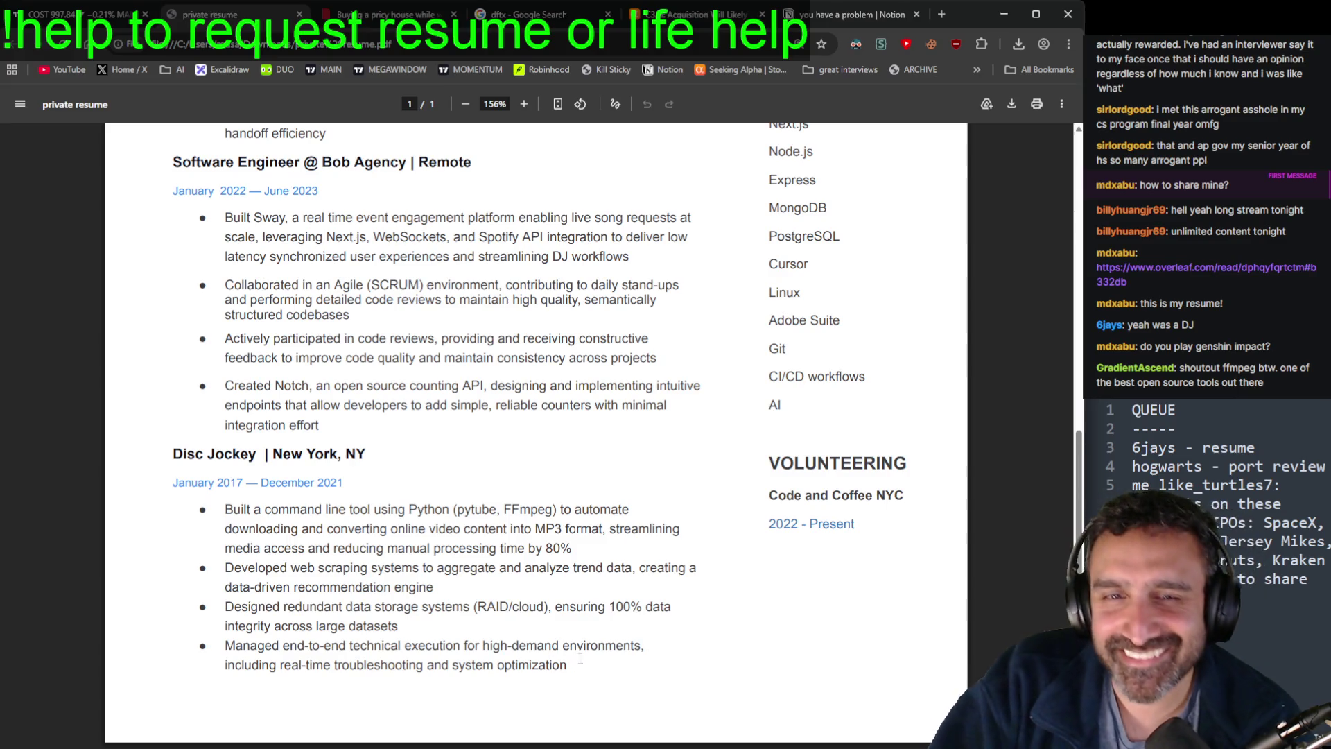
mouse_move(567, 664)
left_mouse_down()
mouse_move(226, 664)
mouse_move(229, 652)
left_mouse_up()
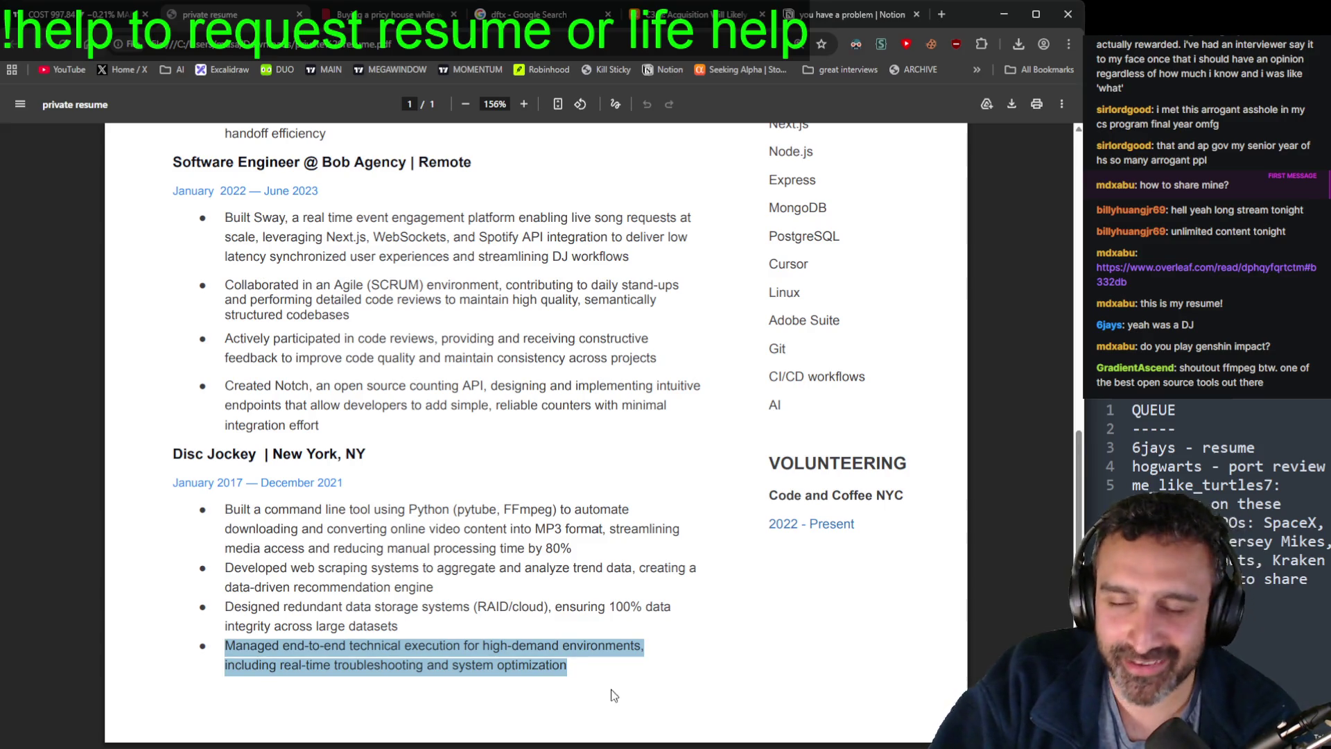
left_click(594, 673)
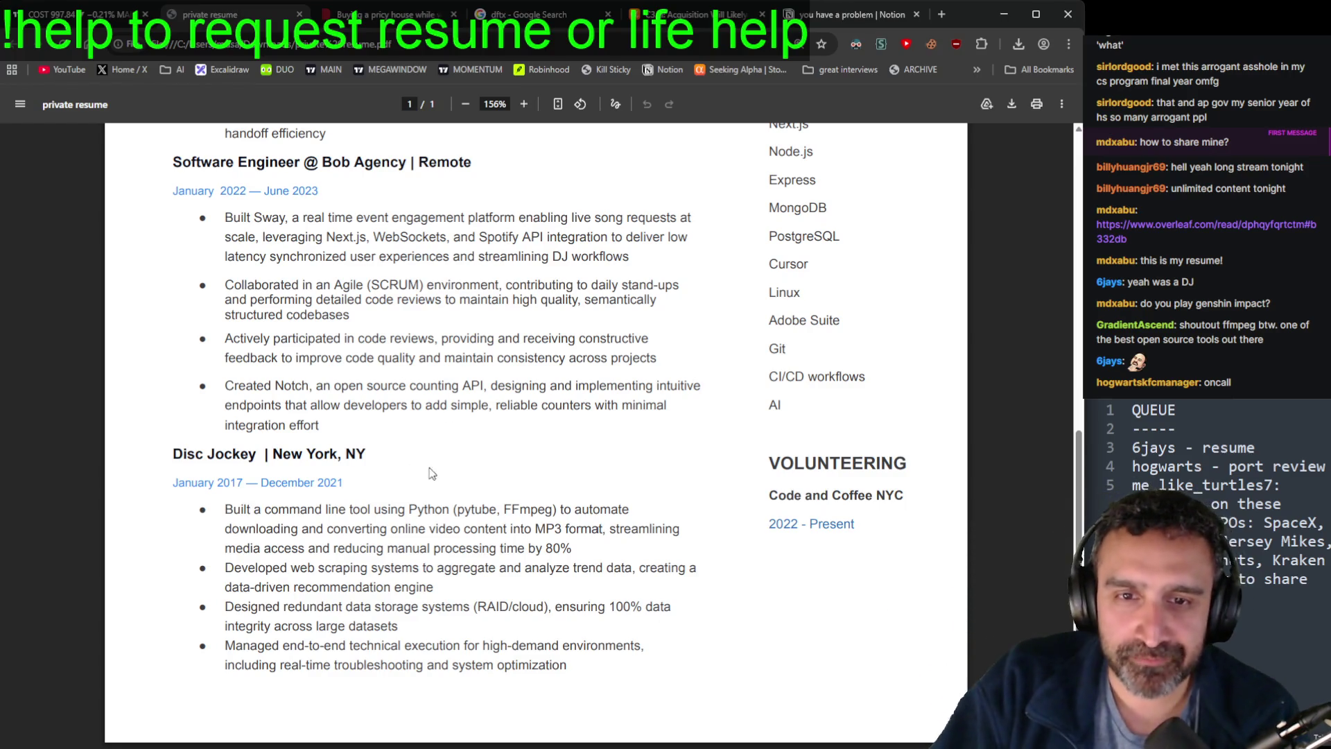
Step: Highlight CI/CD workflows, Adobe Suite, Express and AI in the skills list
scroll(499, 470, "up", 5)
scroll(499, 470, "up", 3)
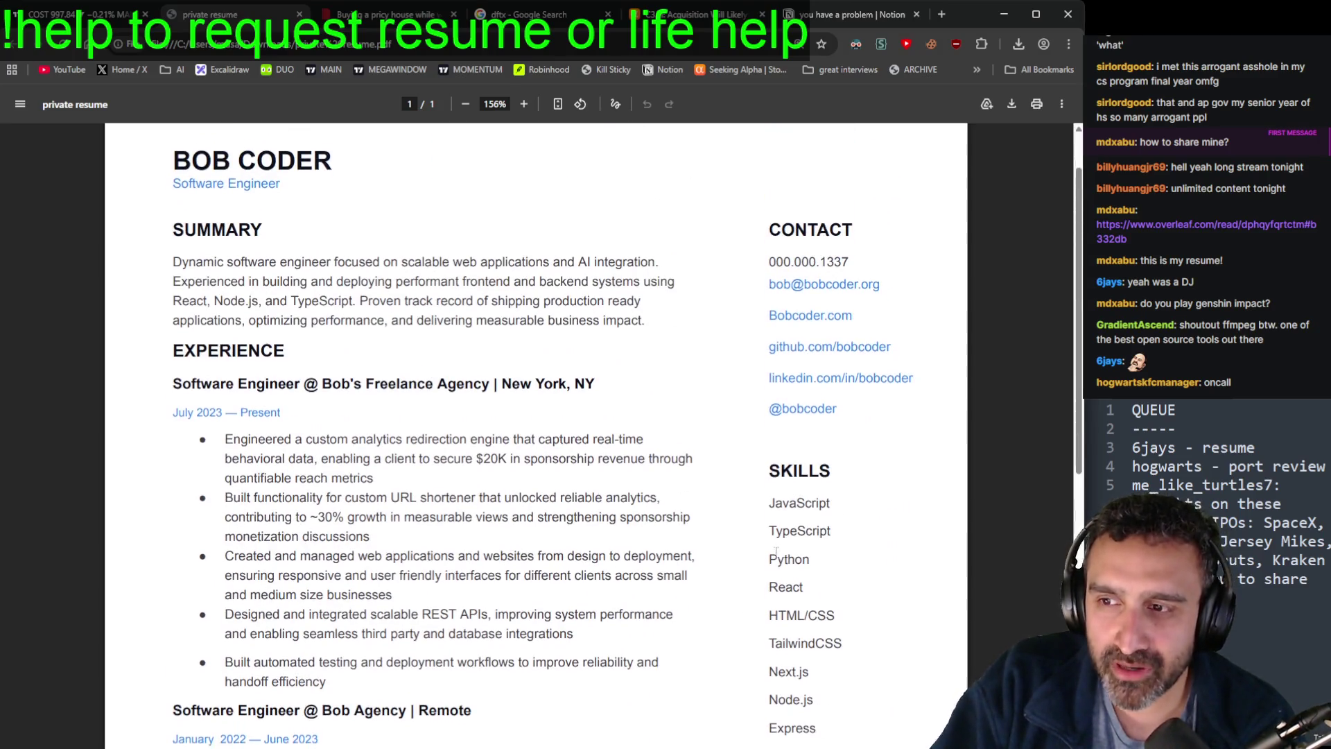
scroll(772, 174, "down", 2)
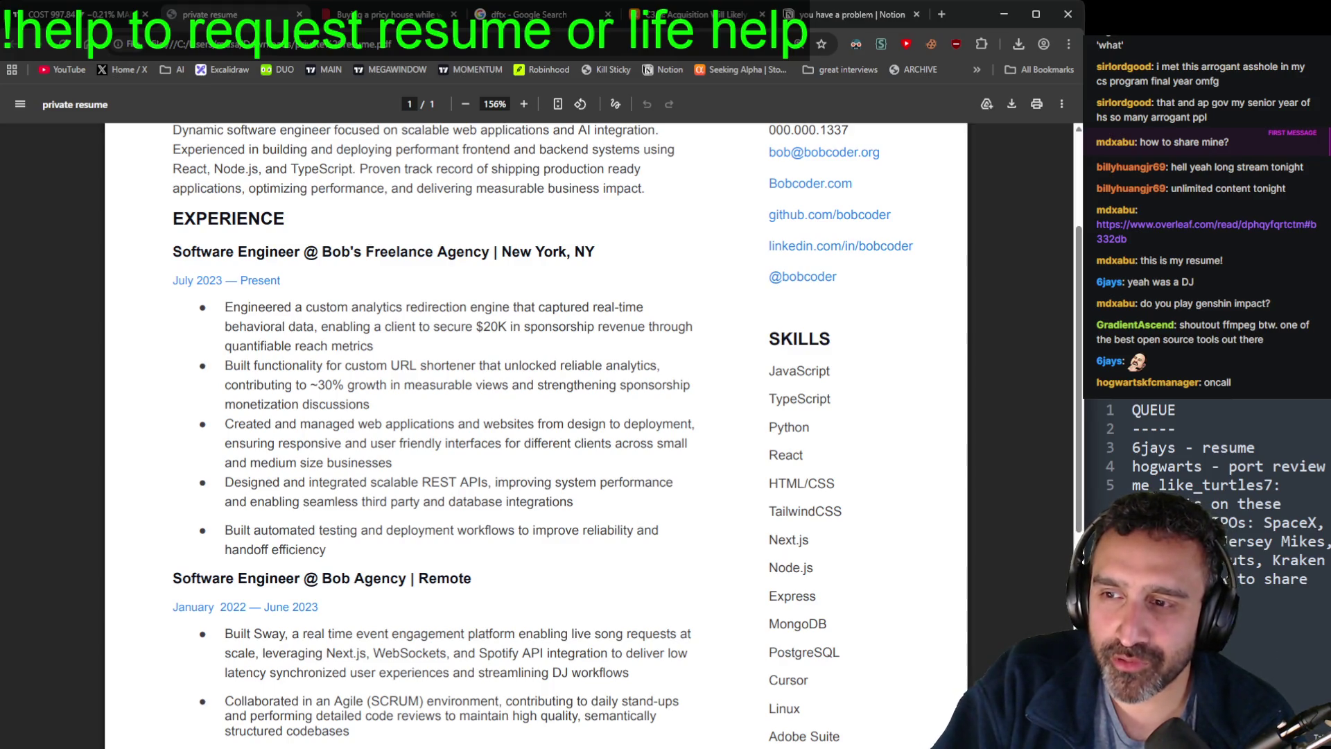
scroll(952, 516, "up", 3)
scroll(963, 511, "down", 4)
scroll(964, 510, "down", 1)
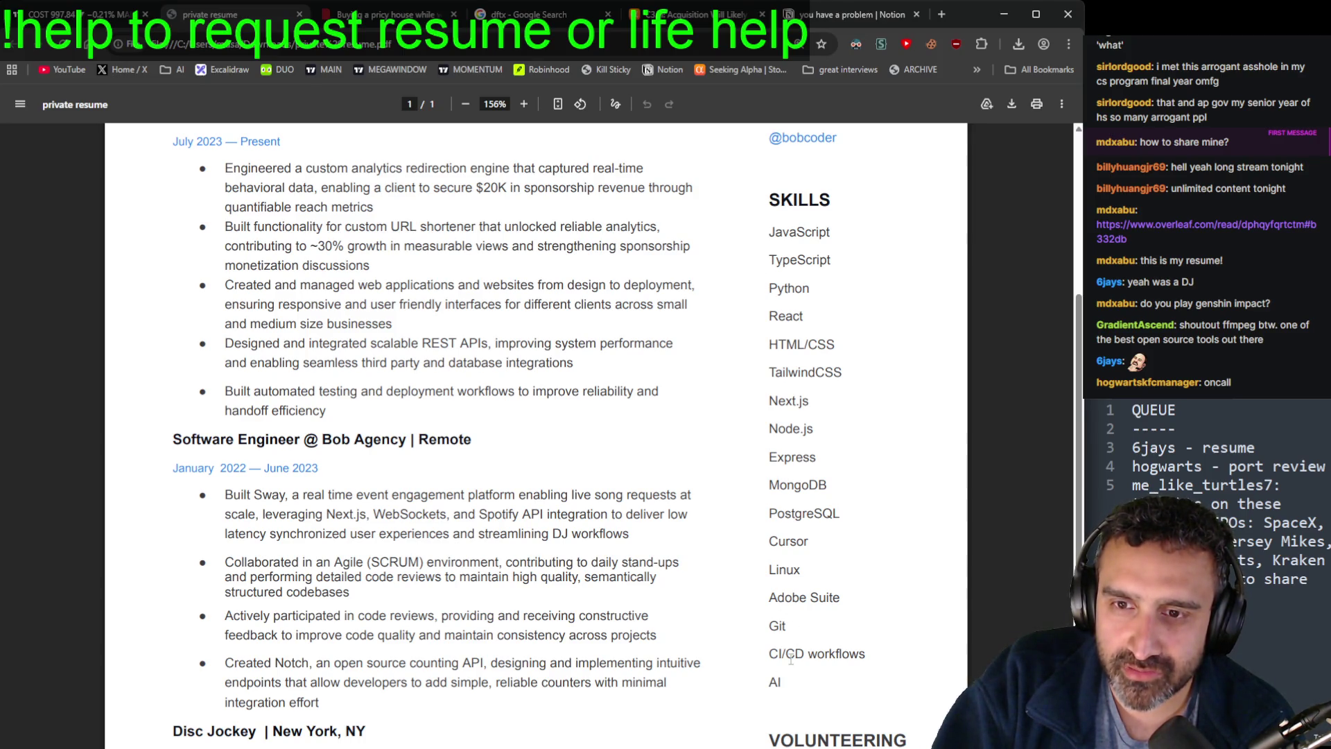
left_click_drag(771, 652, 879, 645)
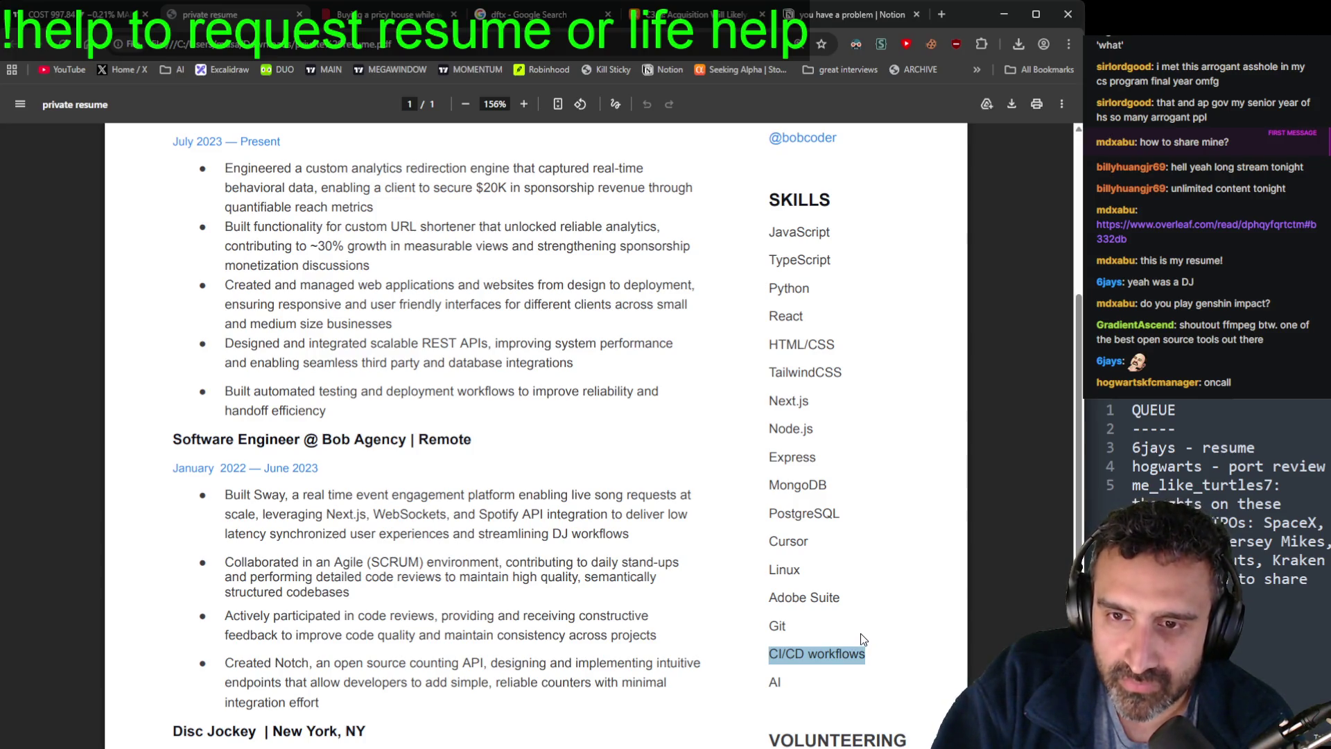
left_click_drag(841, 597, 744, 595)
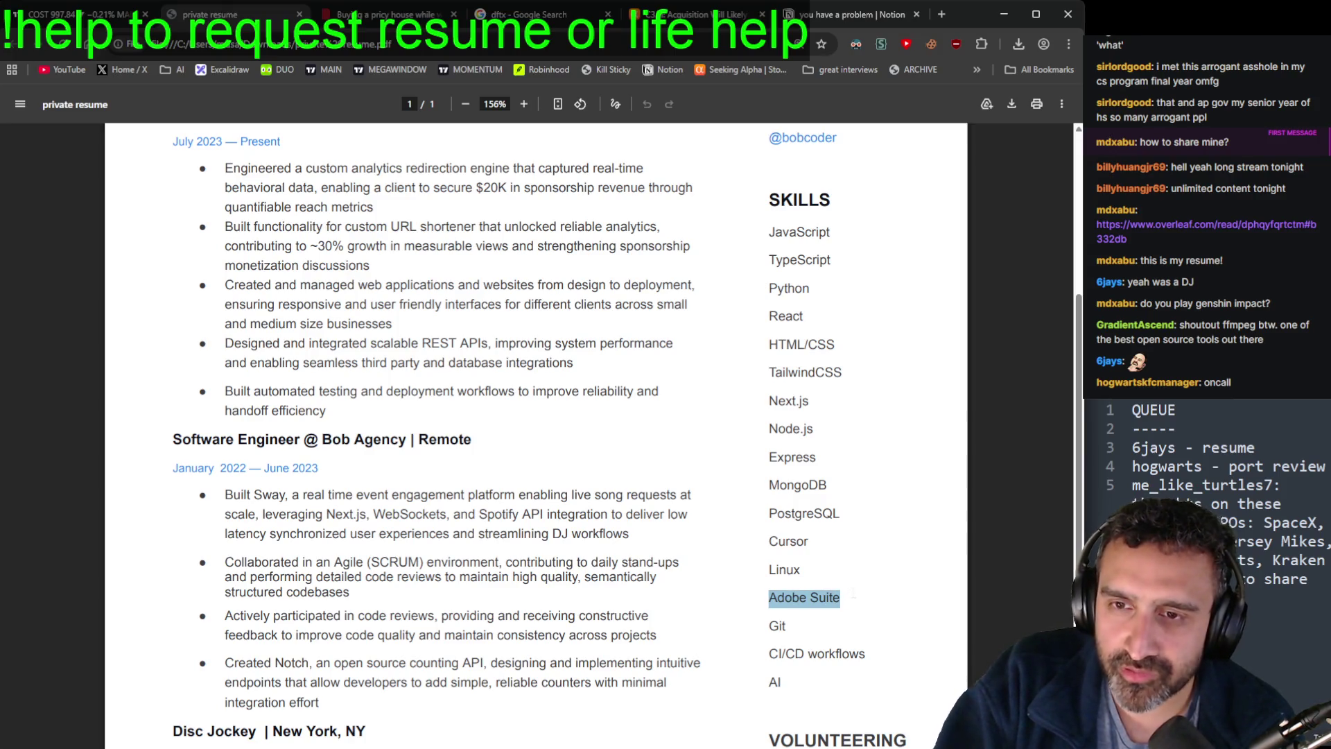
double_click(802, 459)
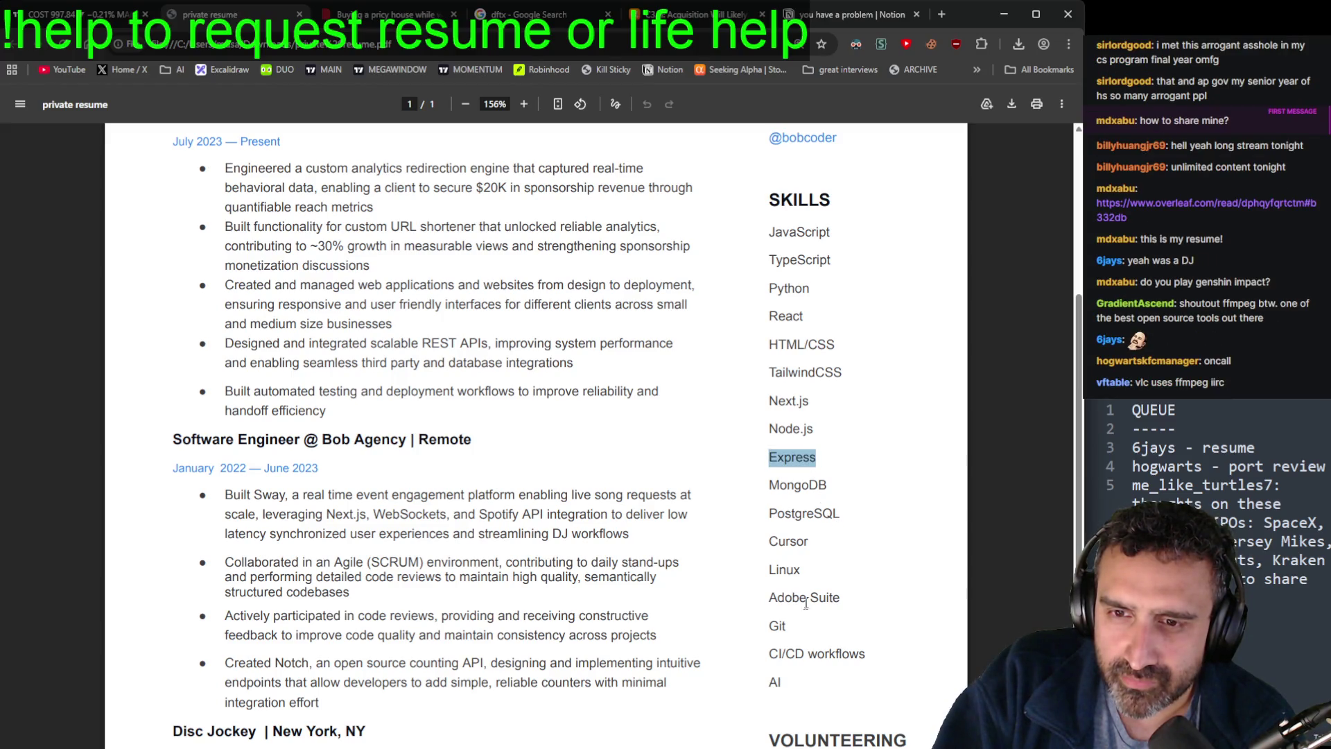
double_click(775, 682)
scroll(786, 682, "down", 1)
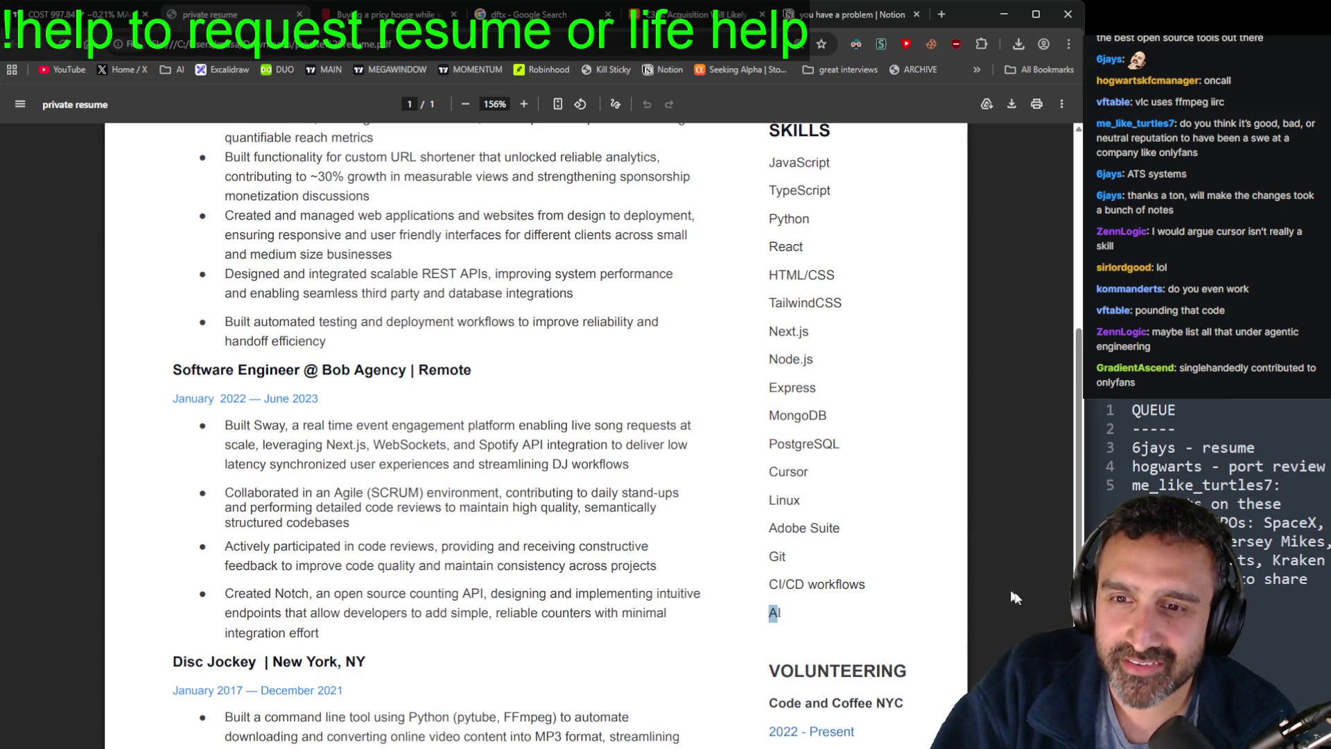
Step: Select the SKILLS heading and skill lines, then select the Code and Coffee NYC volunteering entry
scroll(976, 552, "up", 2)
scroll(949, 519, "down", 2)
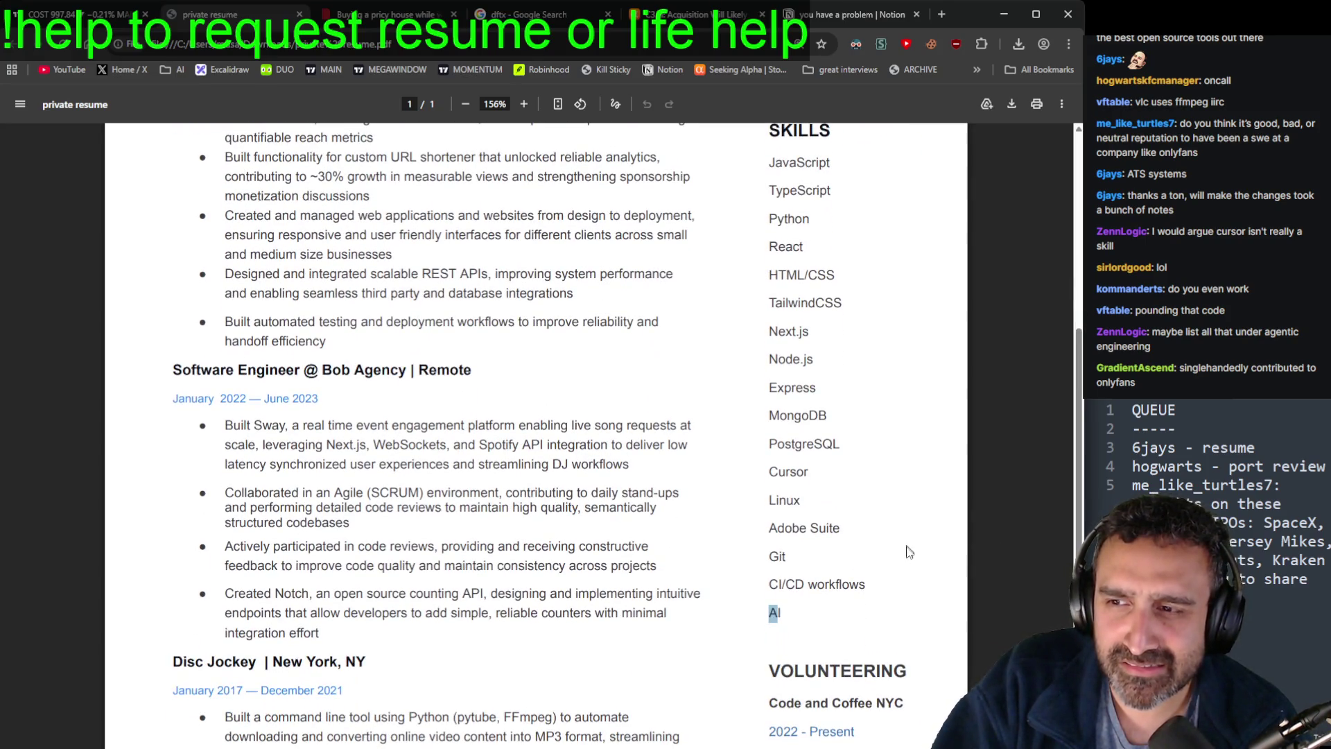
scroll(827, 633, "up", 4)
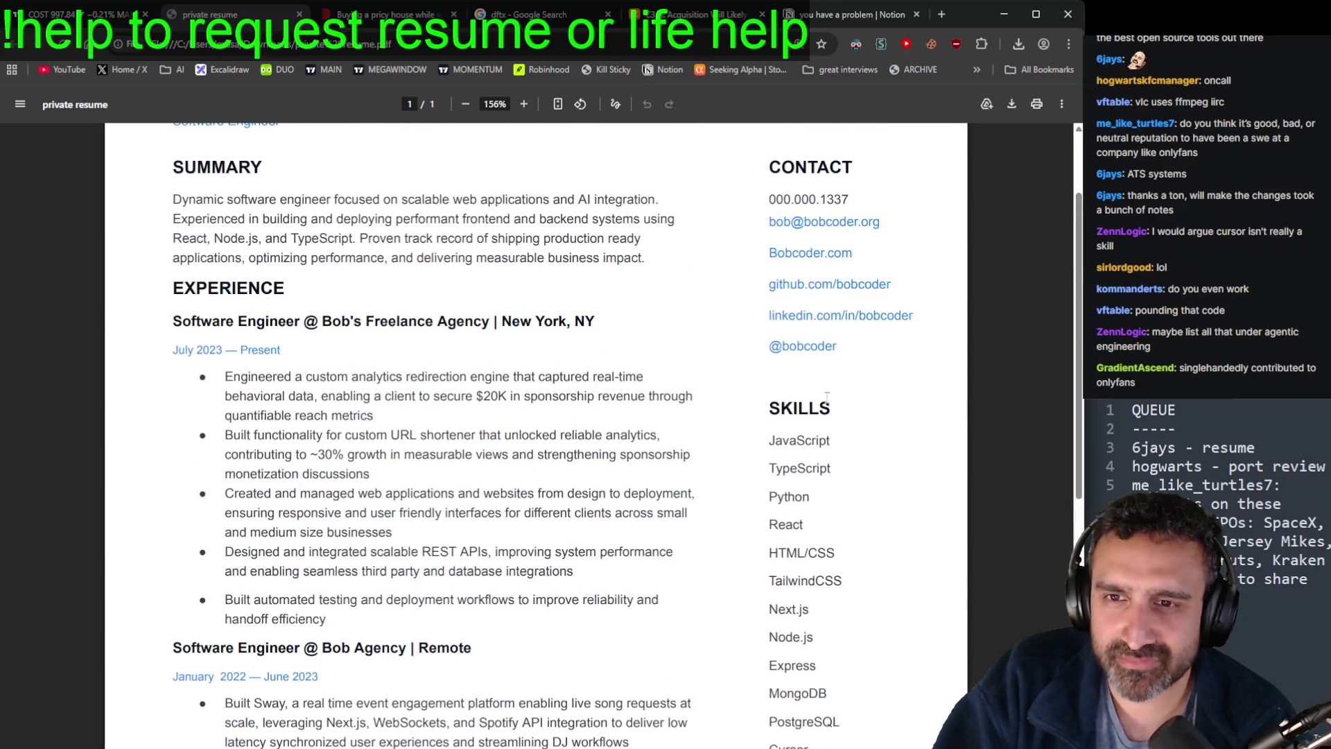
double_click(777, 406)
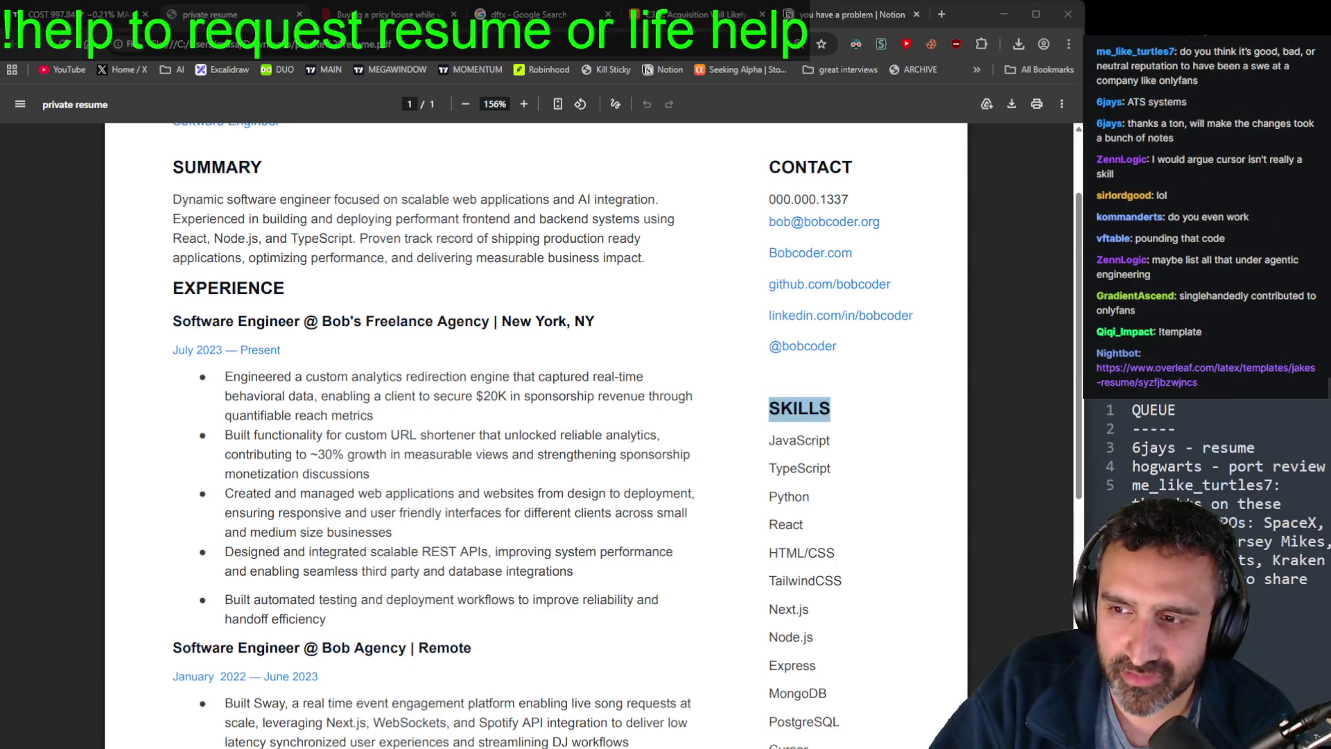
scroll(790, 683, "down", 3)
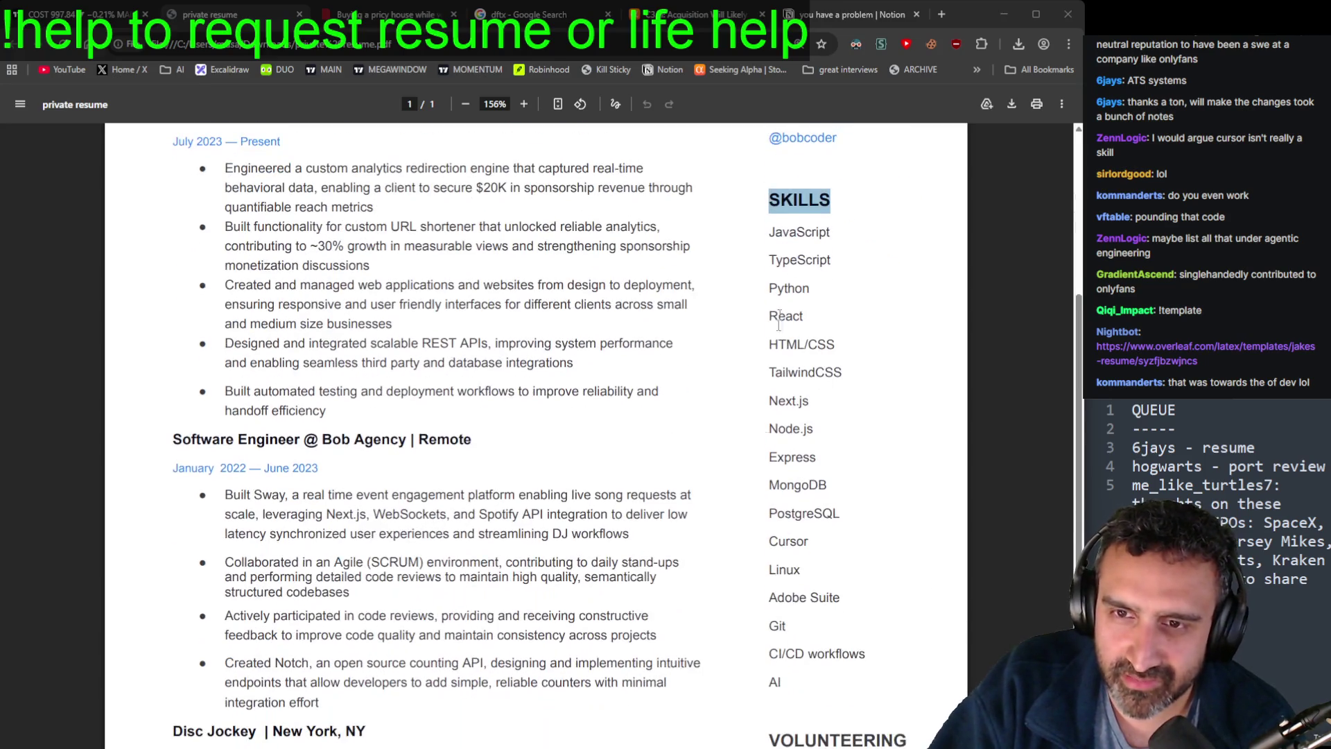
left_click(789, 683)
left_click_drag(789, 683, 768, 654)
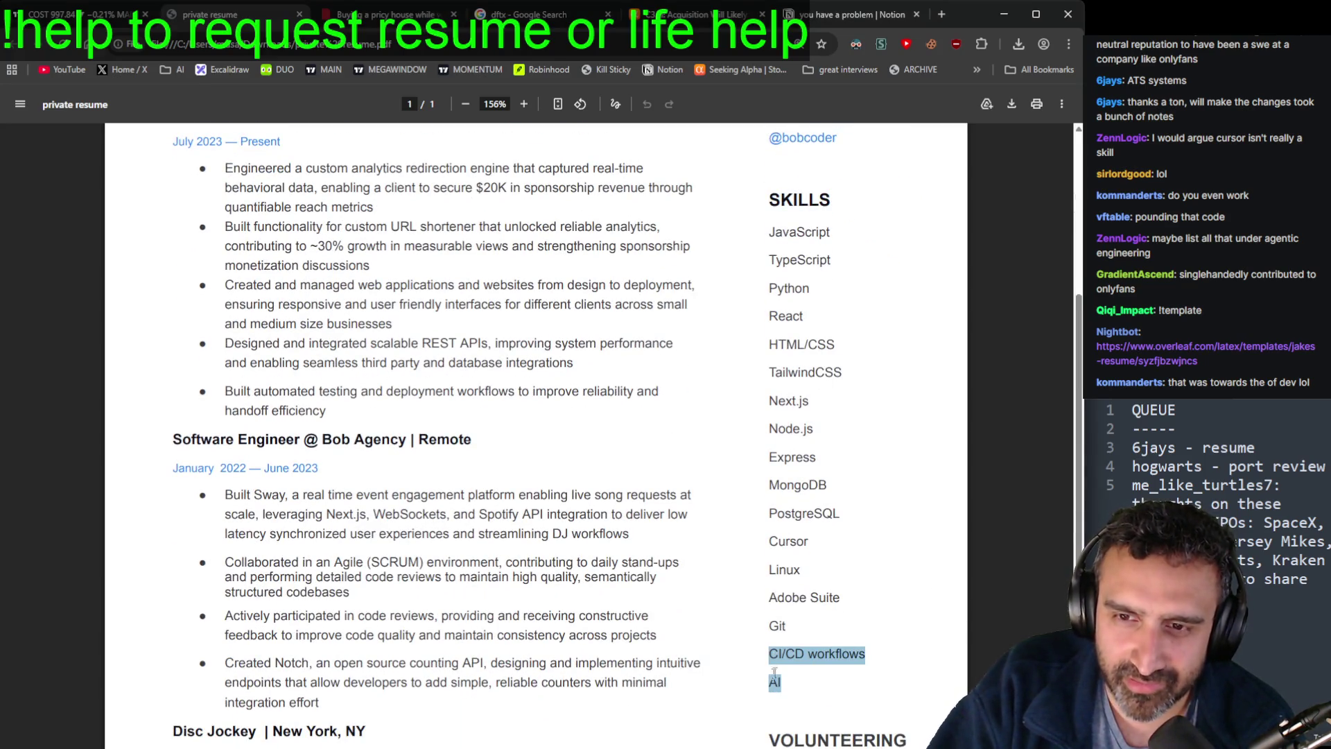
triple_click(841, 600)
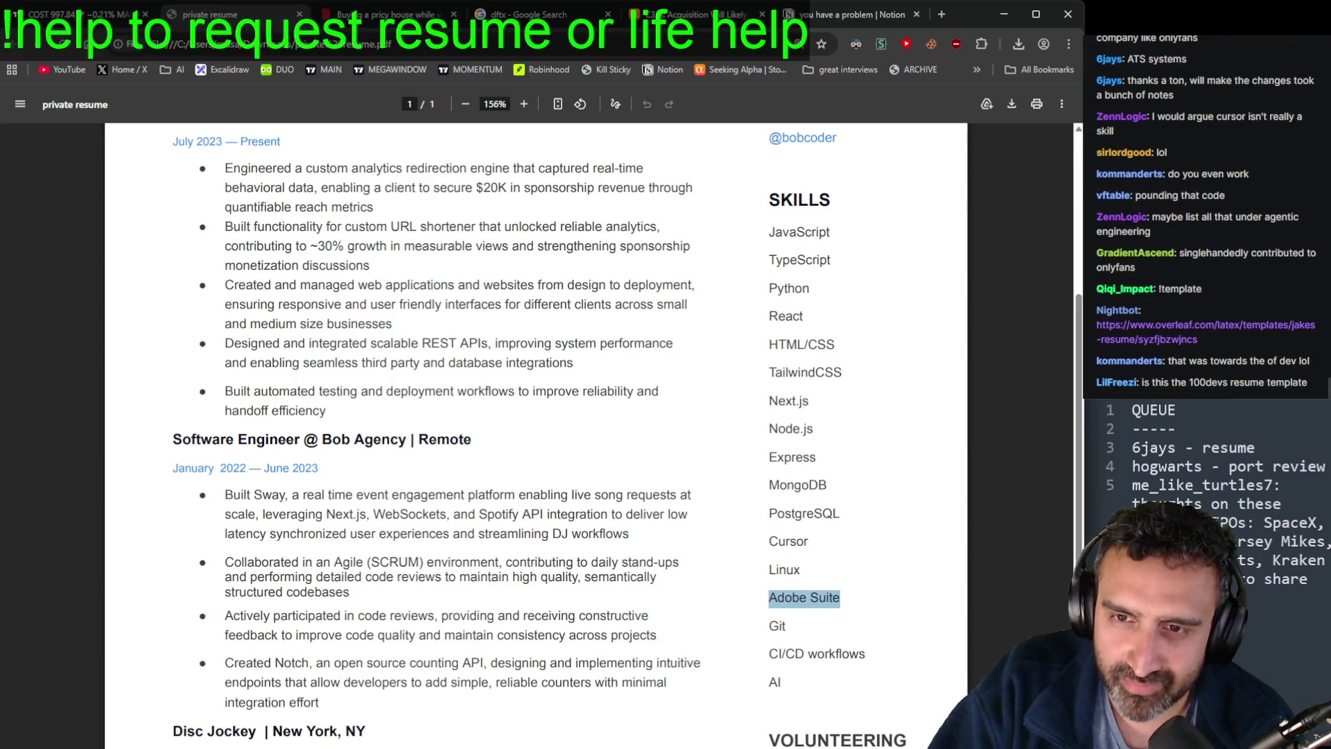
left_click(825, 685)
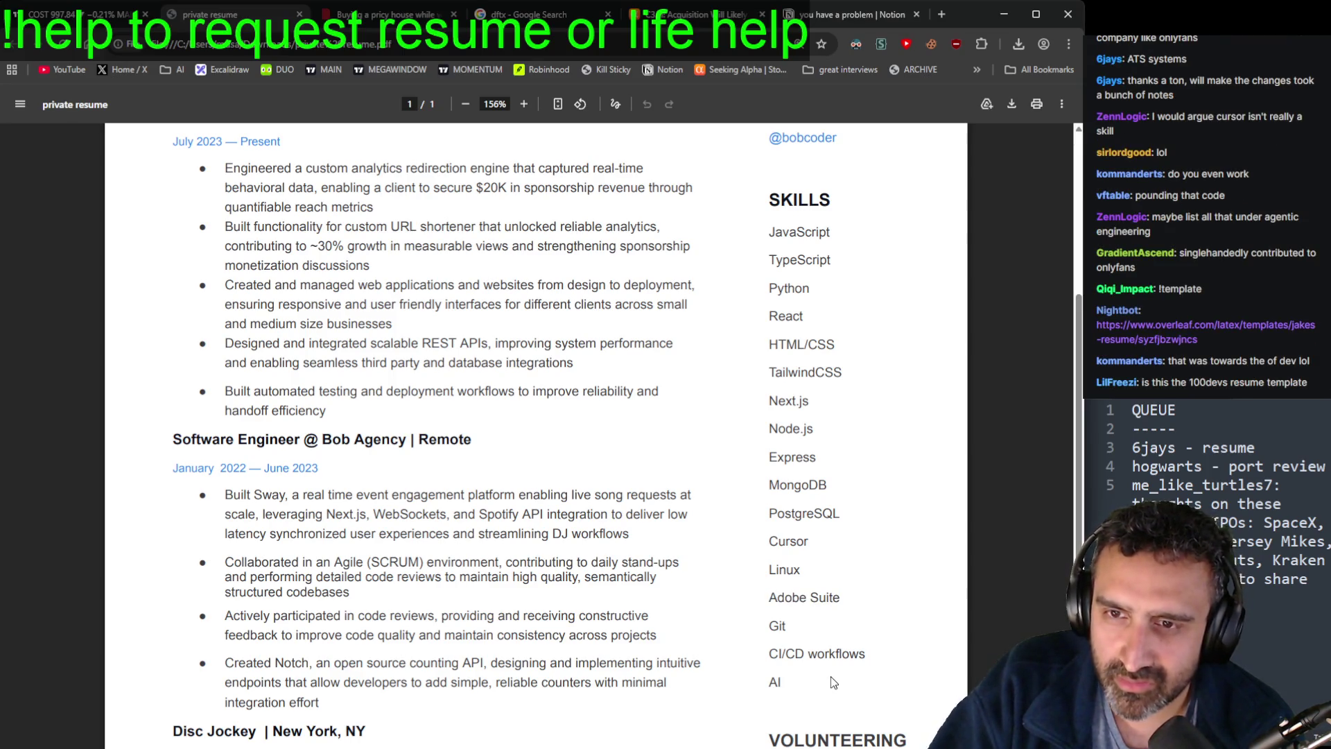
scroll(842, 678, "down", 3)
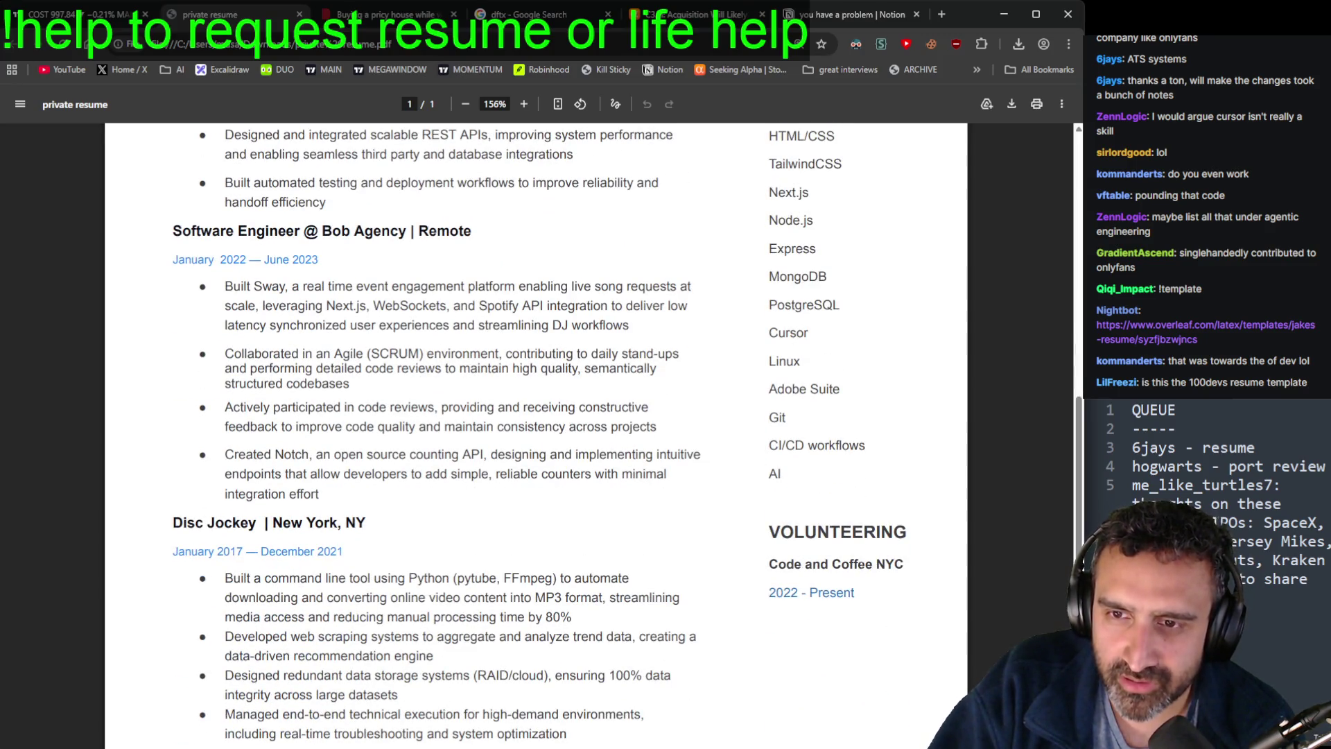
left_click_drag(910, 564, 770, 567)
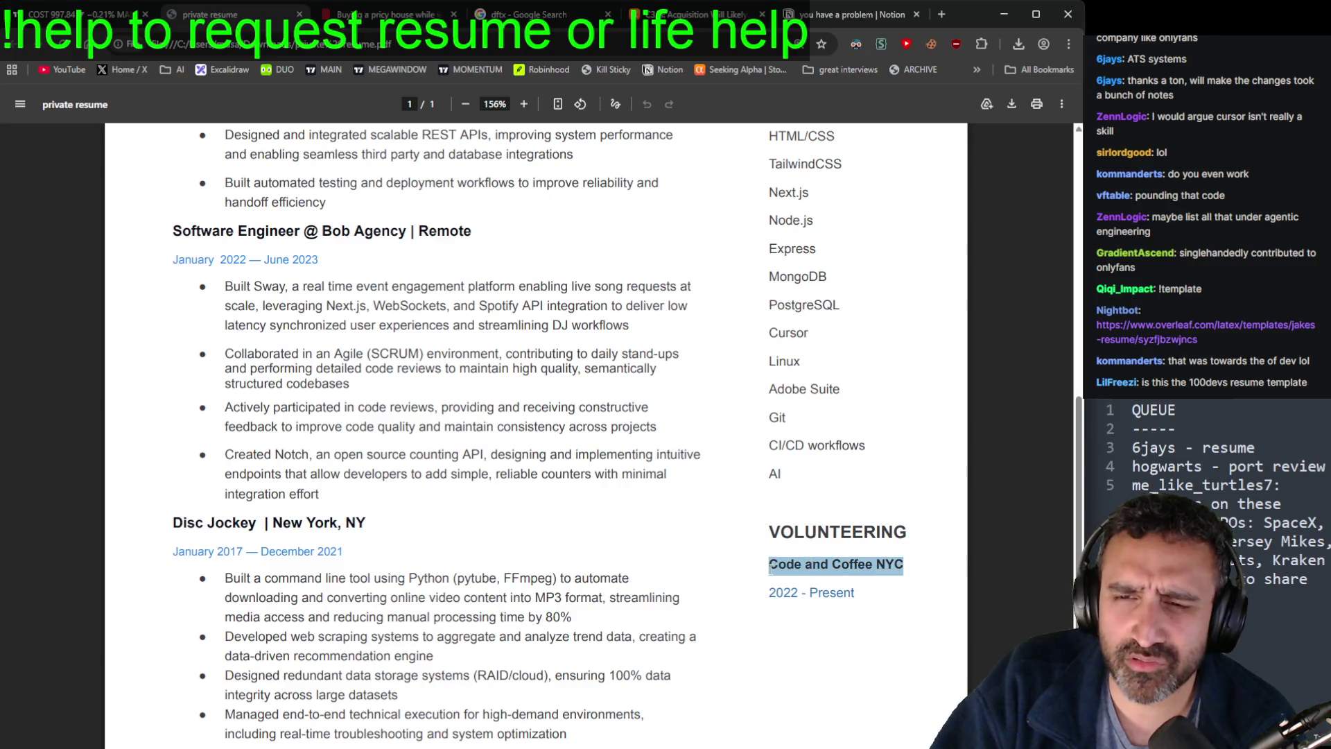
Step: Select the whole volunteering section of the resume, then clear the selection
triple_click(901, 628)
scroll(901, 628, "up", 3)
scroll(879, 653, "down", 3)
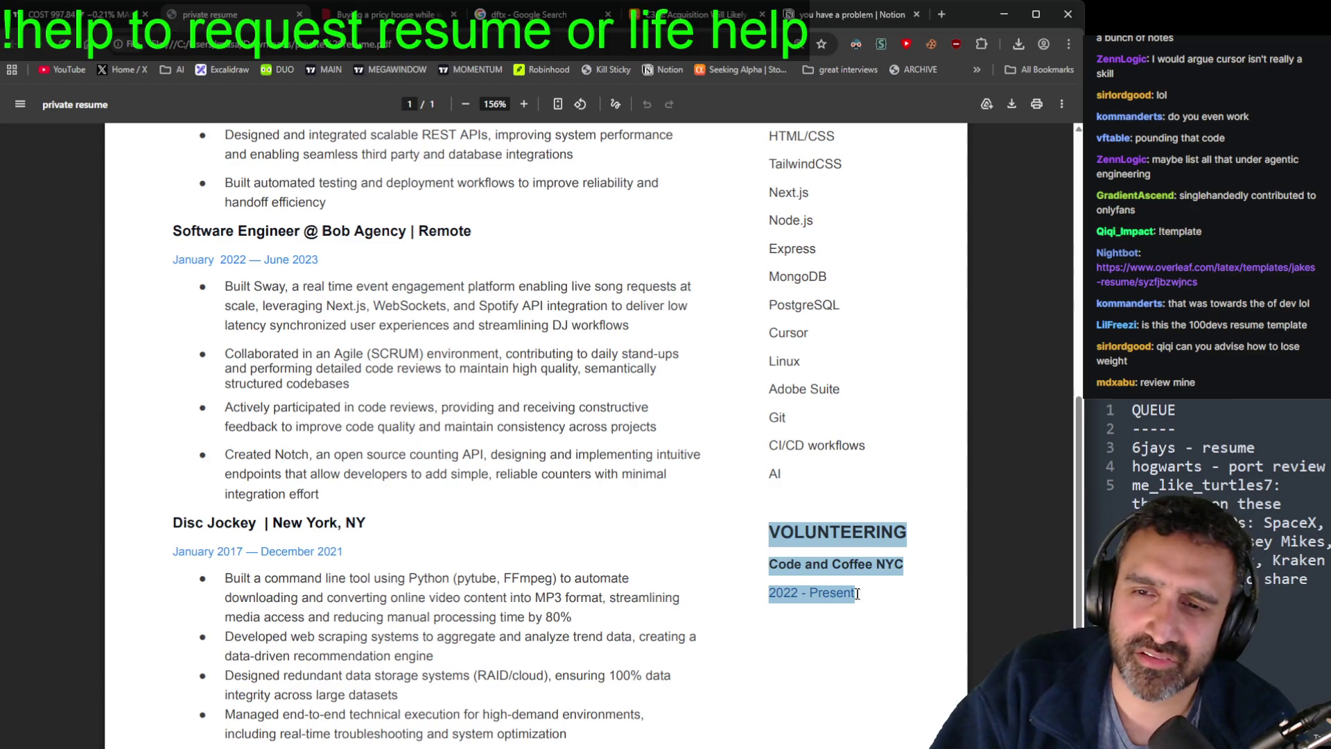
left_click(911, 698)
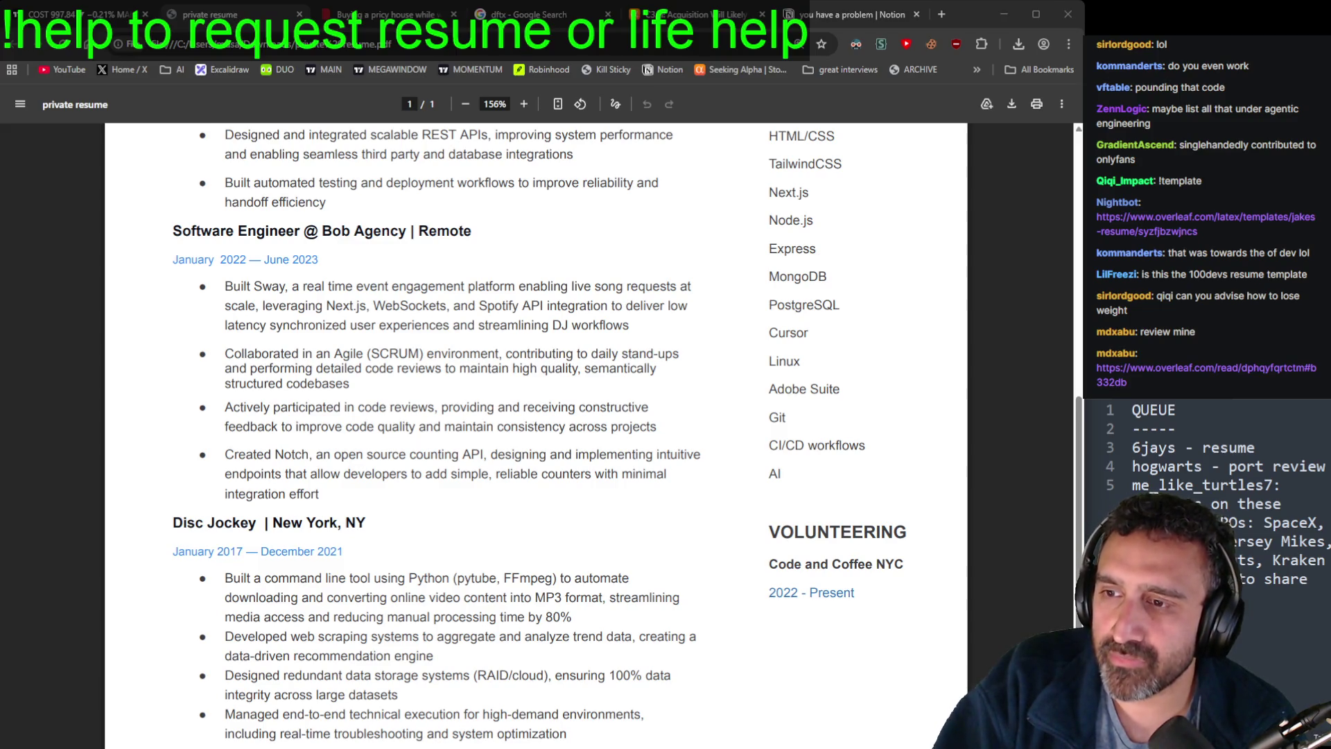
Step: Paste the shared Overleaf resume link on its own line in the queue notes
left_click(1230, 505)
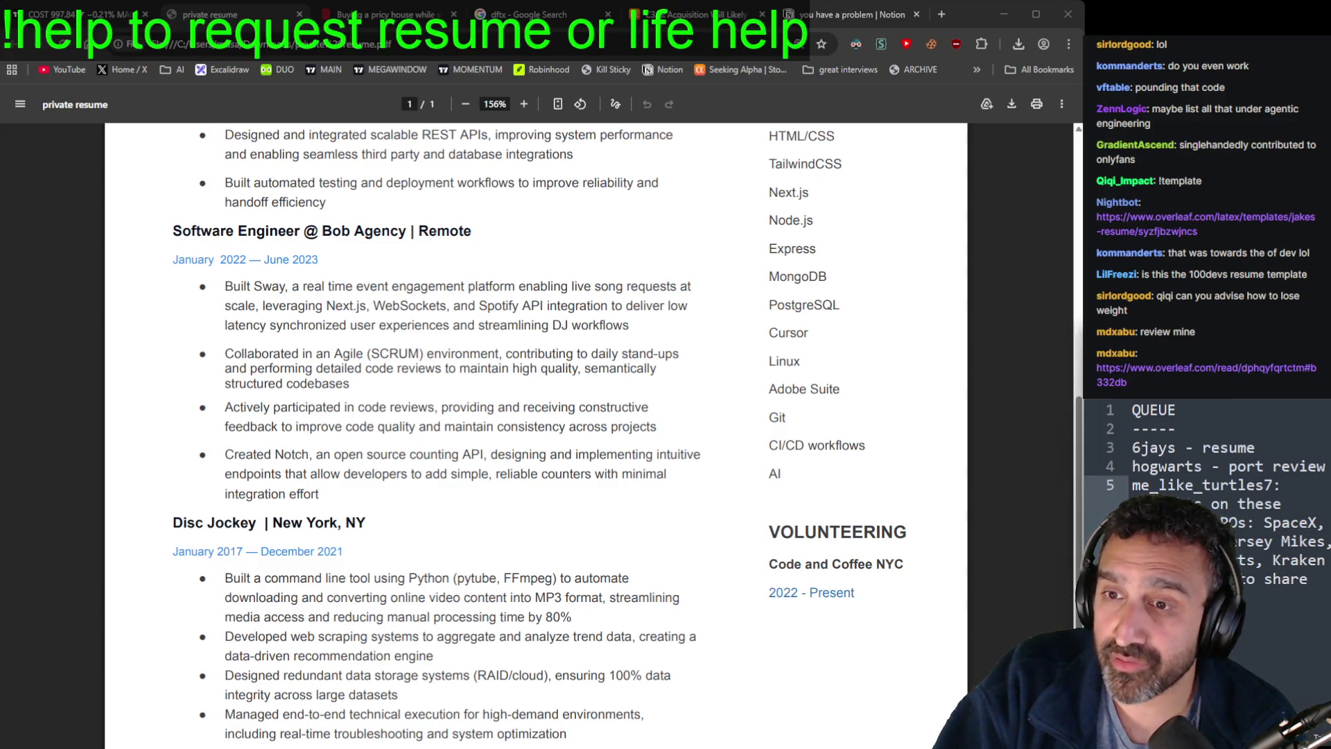
key("Return")
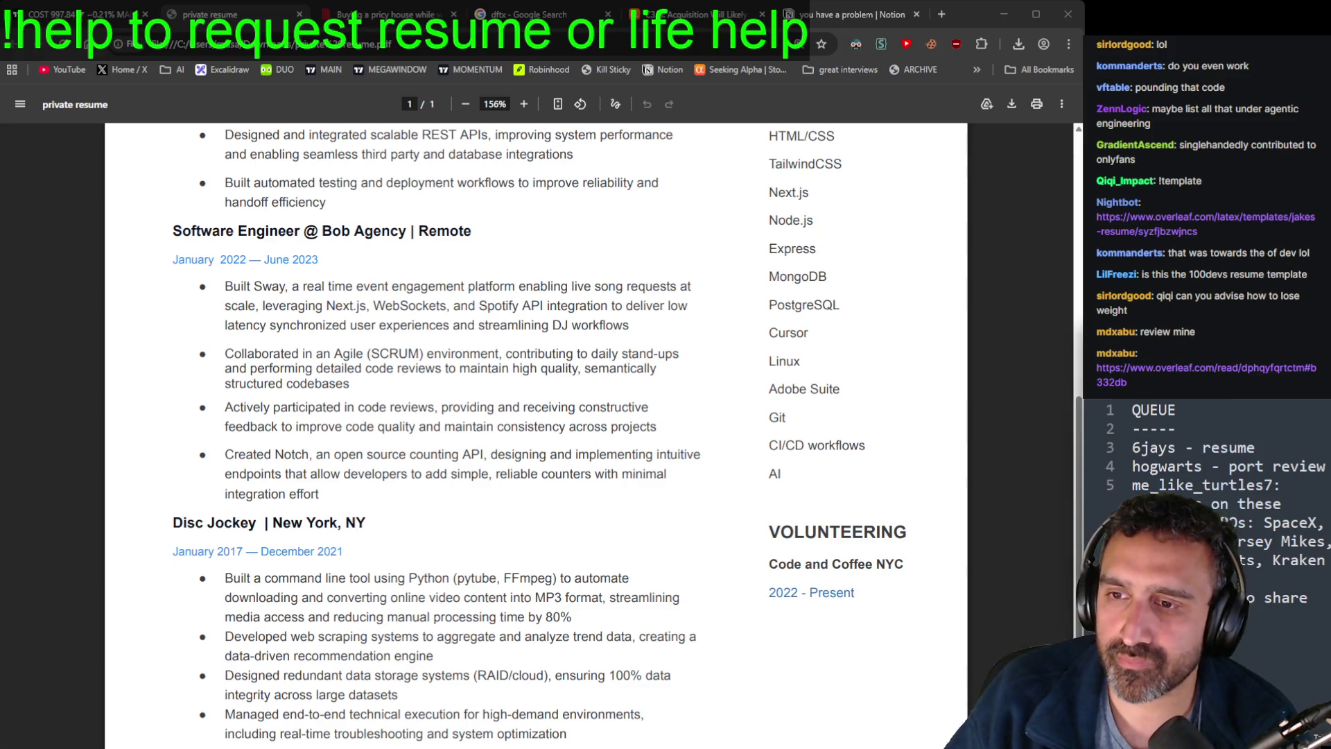
key("ctrl+v")
key("BackSpace")
key("BackSpace")
key("Return")
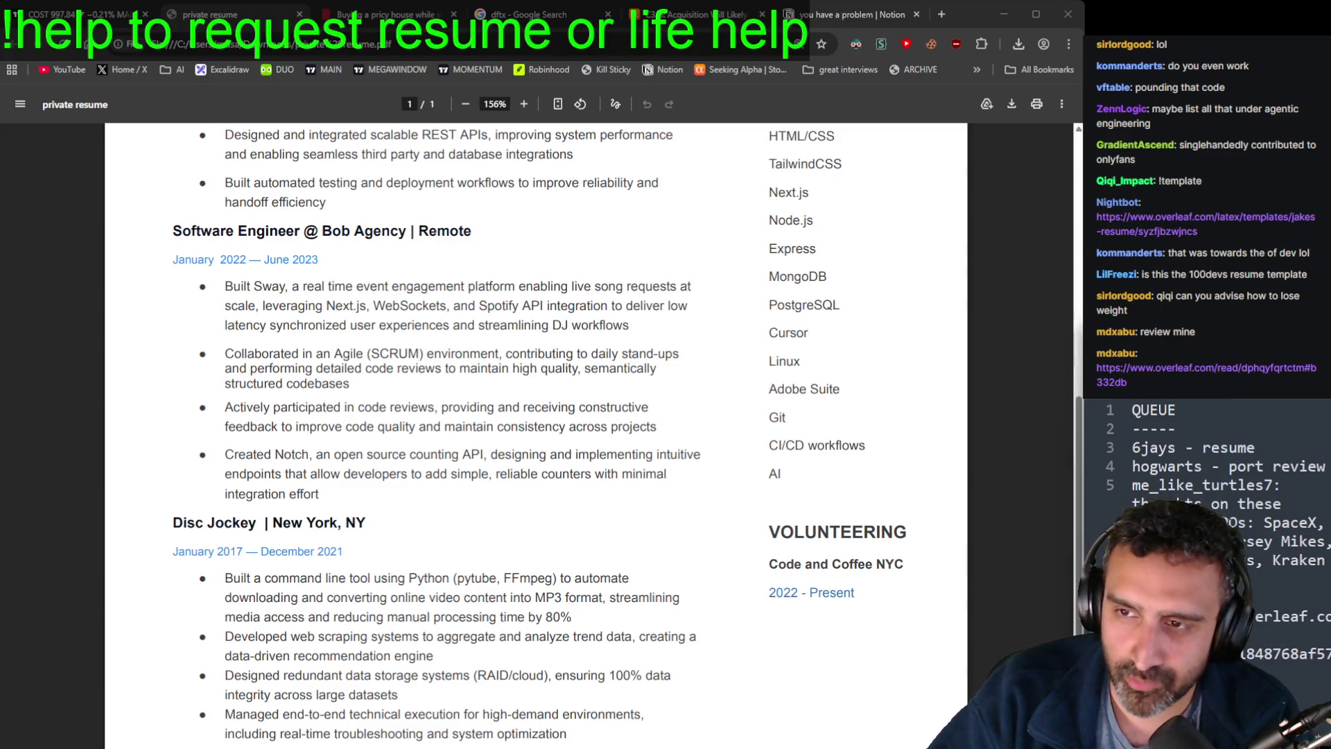
Step: Delete the finished resume request line and its blank line from the queue notes
left_click(1319, 505)
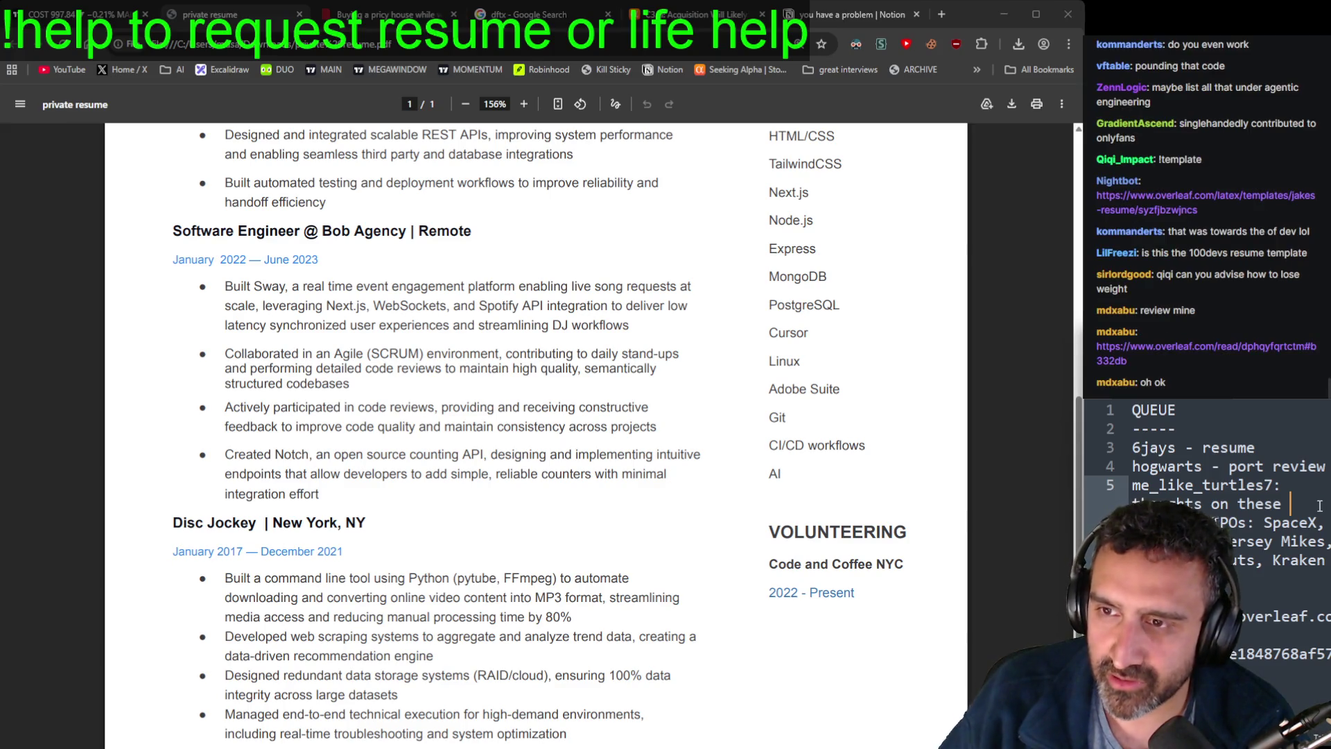
key("Up")
key("Up")
key("Right")
key("Right")
key("Right")
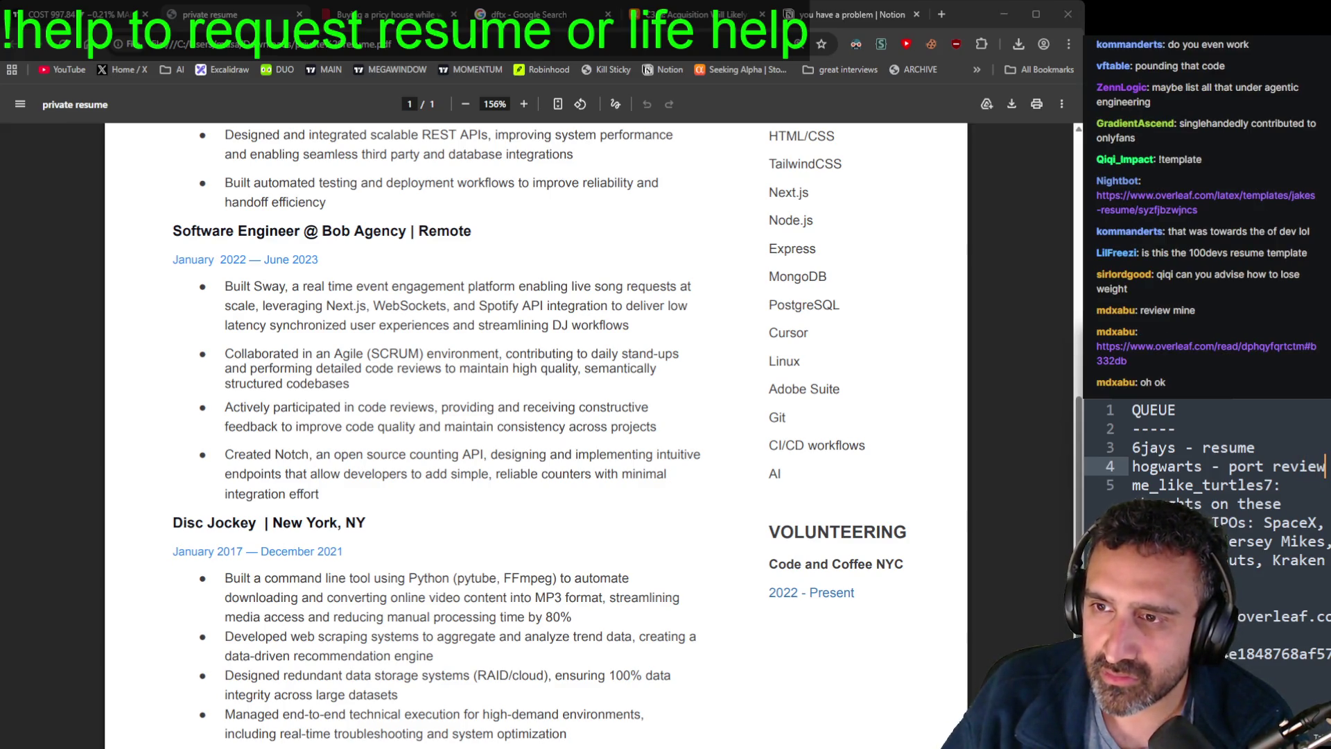
key("Return")
key("Return")
key("Up")
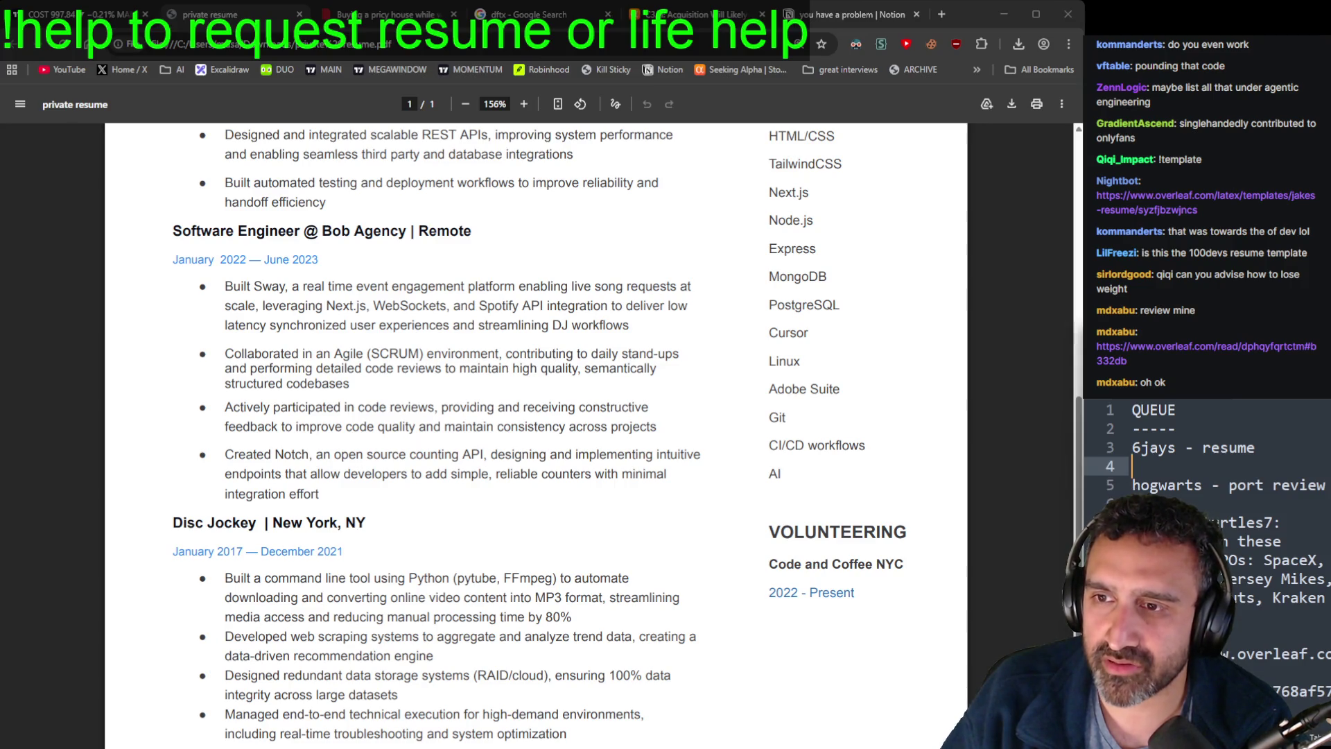
left_click(1192, 428)
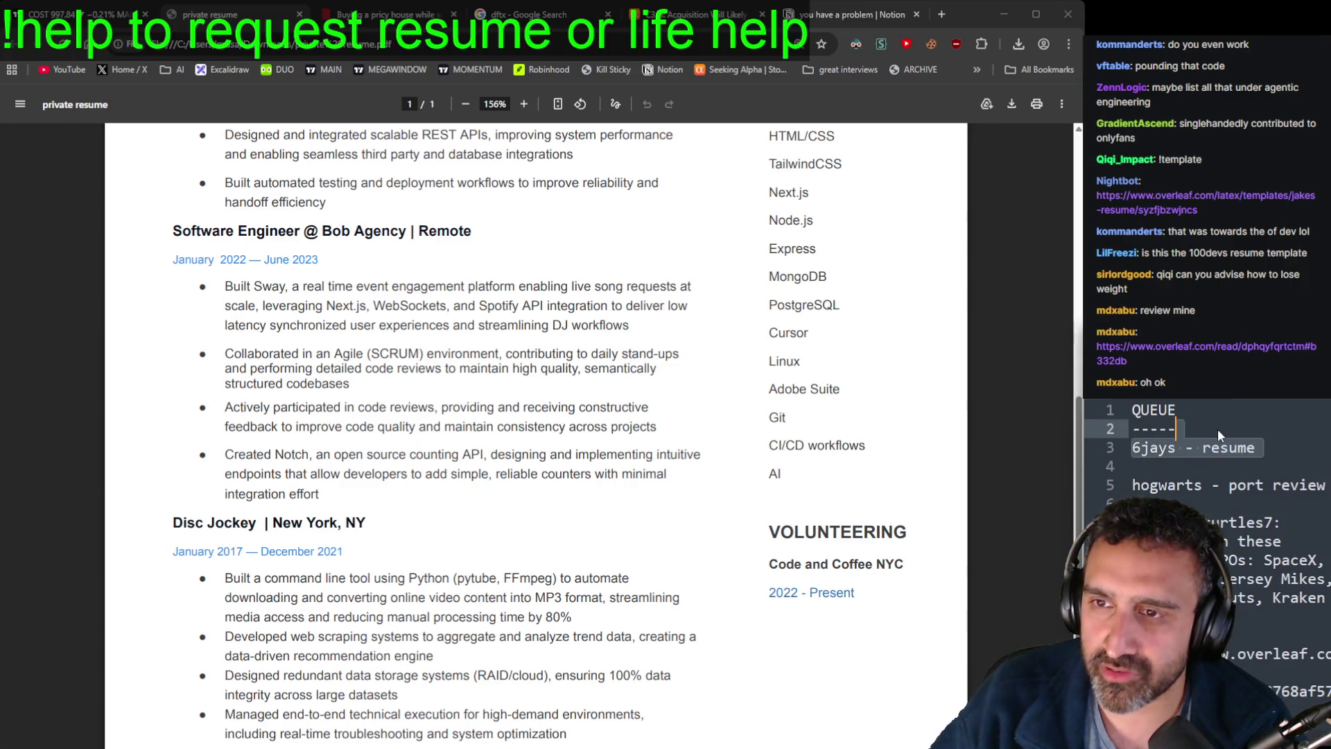
key("Delete")
key("Delete")
key("Down")
key("Down")
key("Down")
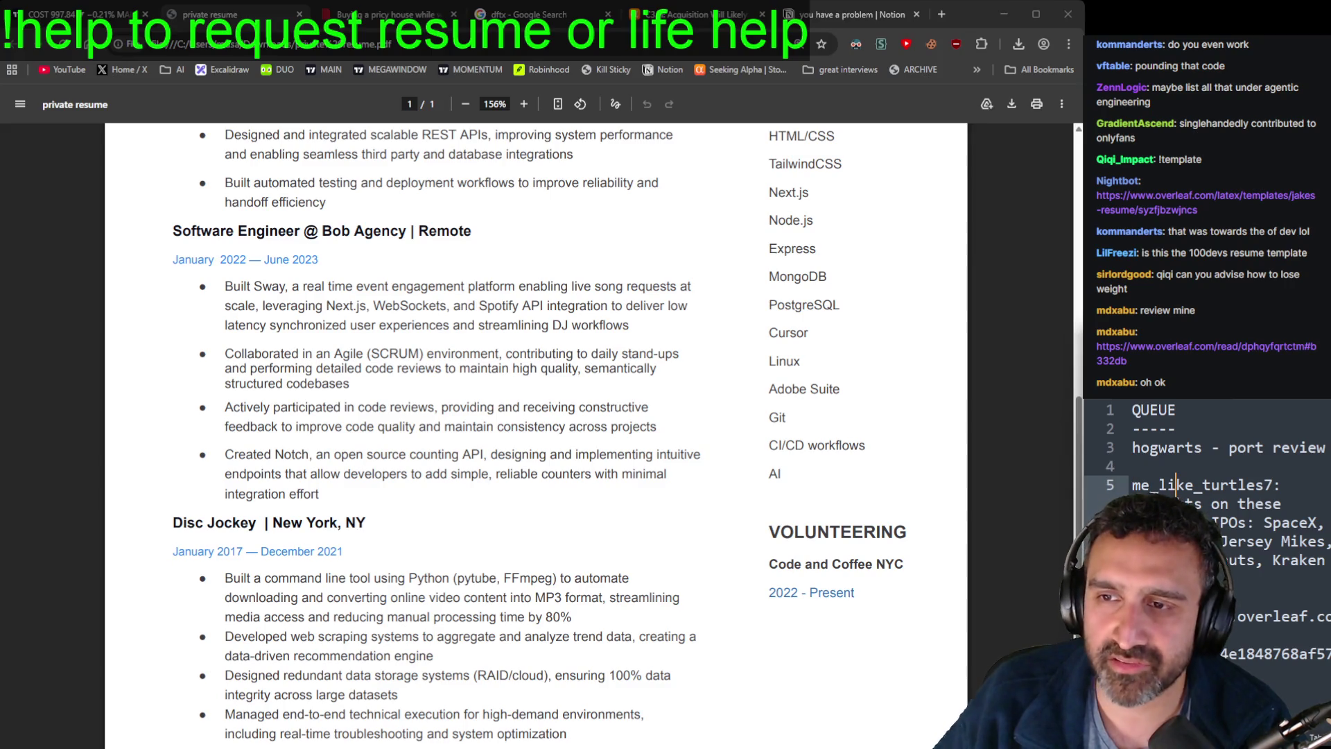
Step: Scroll the resume PDF back to the top
left_click(673, 545)
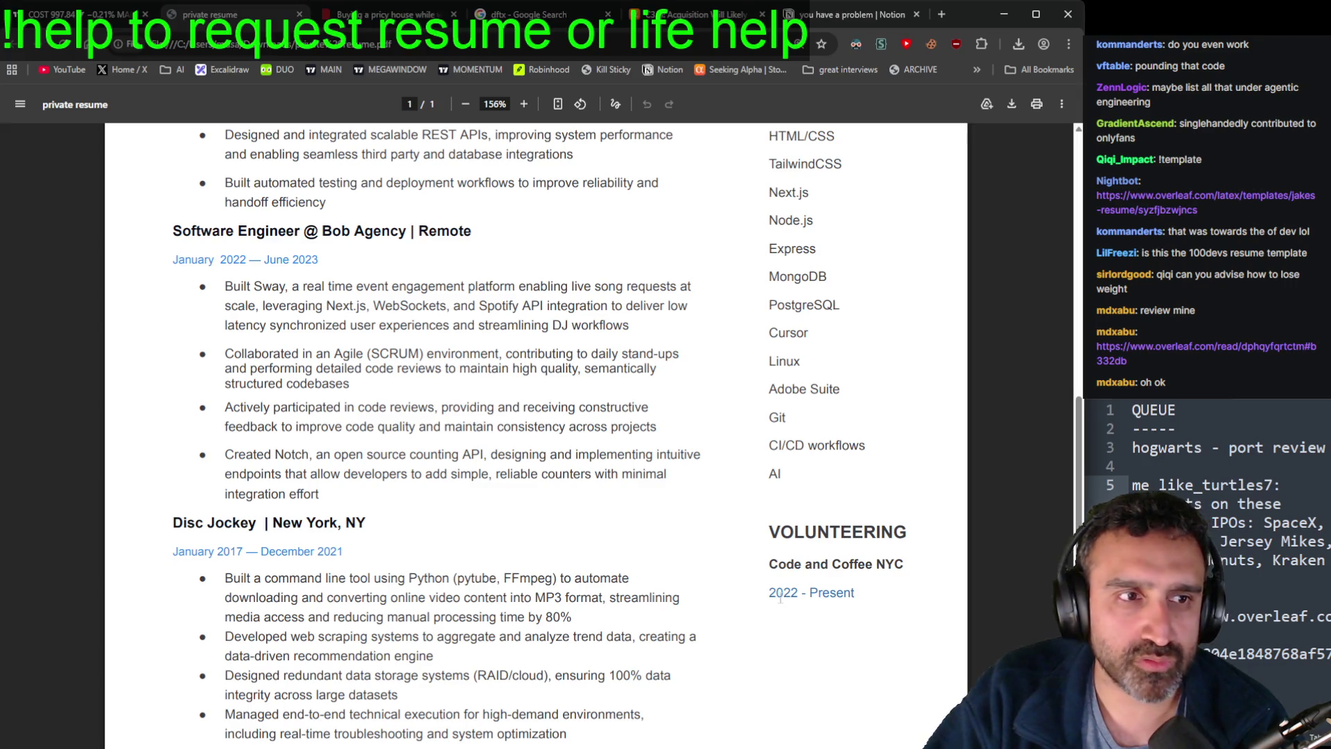
scroll(766, 525, "up", 5)
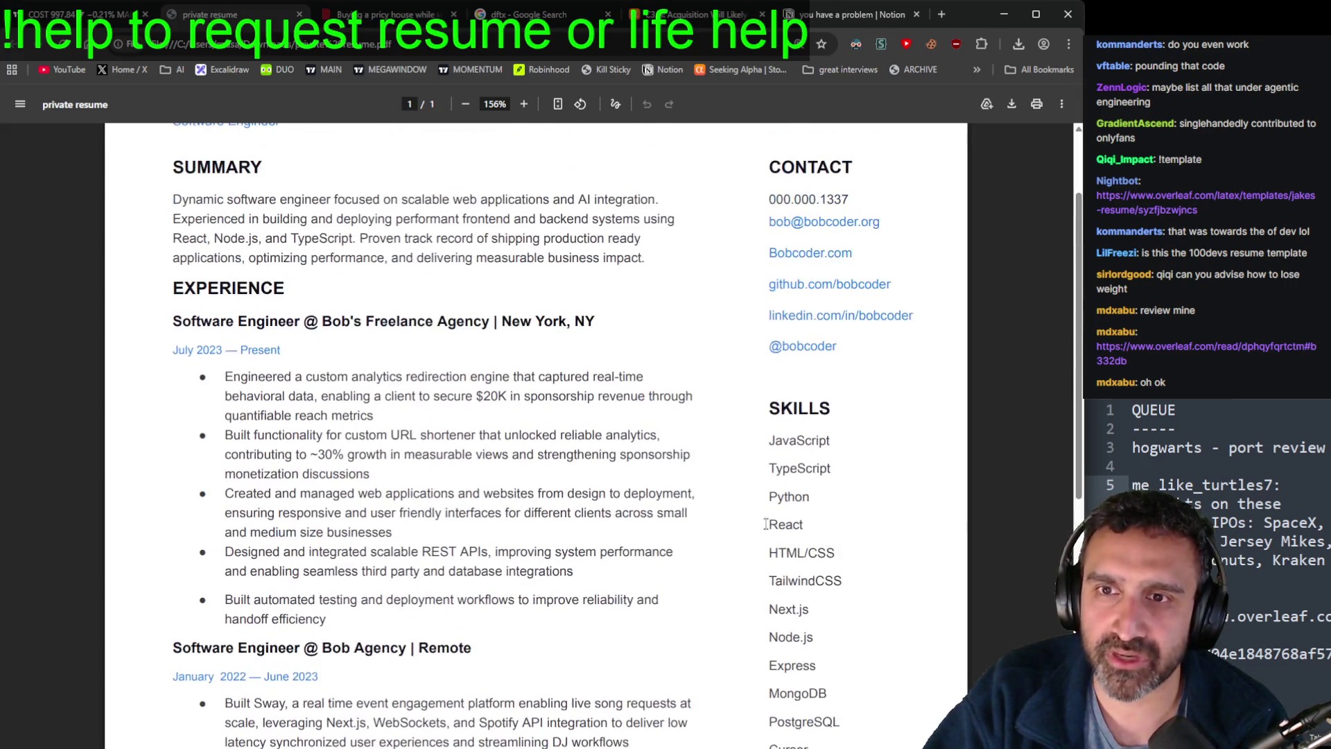
scroll(763, 531, "up", 2)
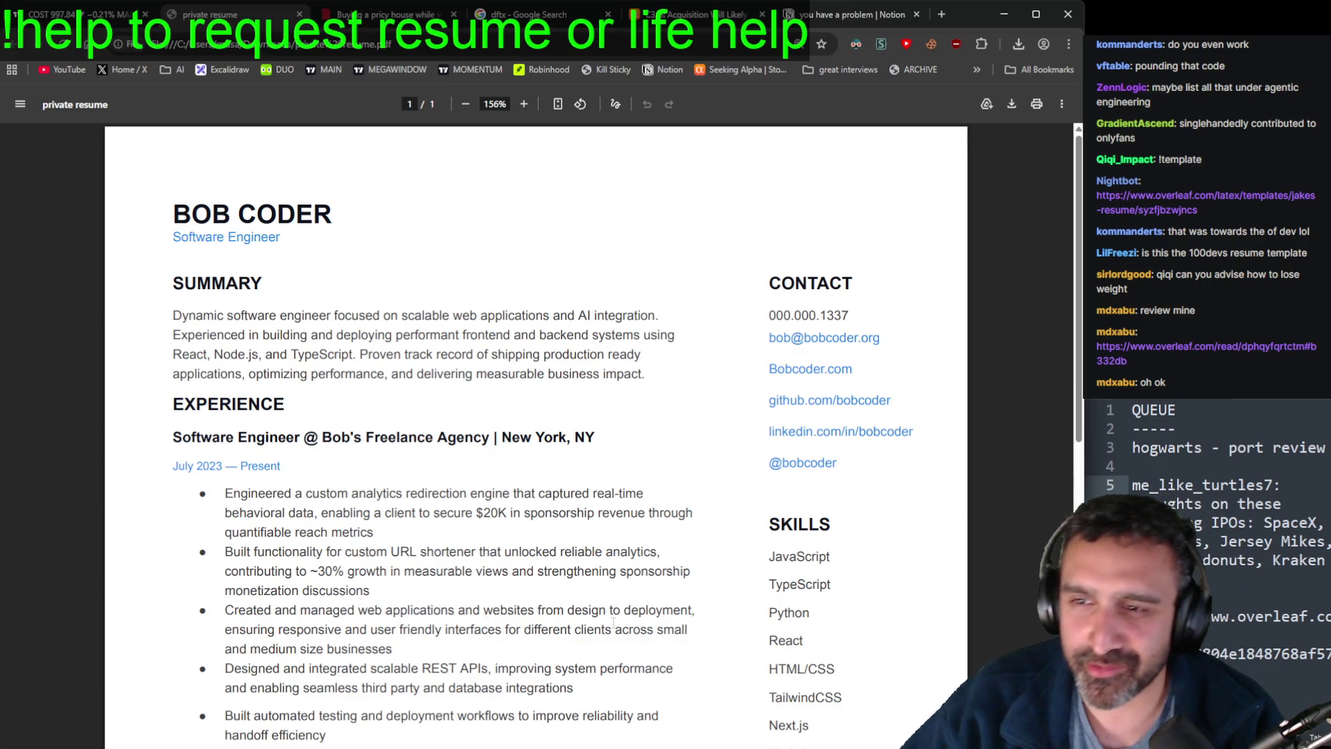
Step: Select the portfolio review requester's name in the queue, then open a new Google tab
left_click(1312, 504)
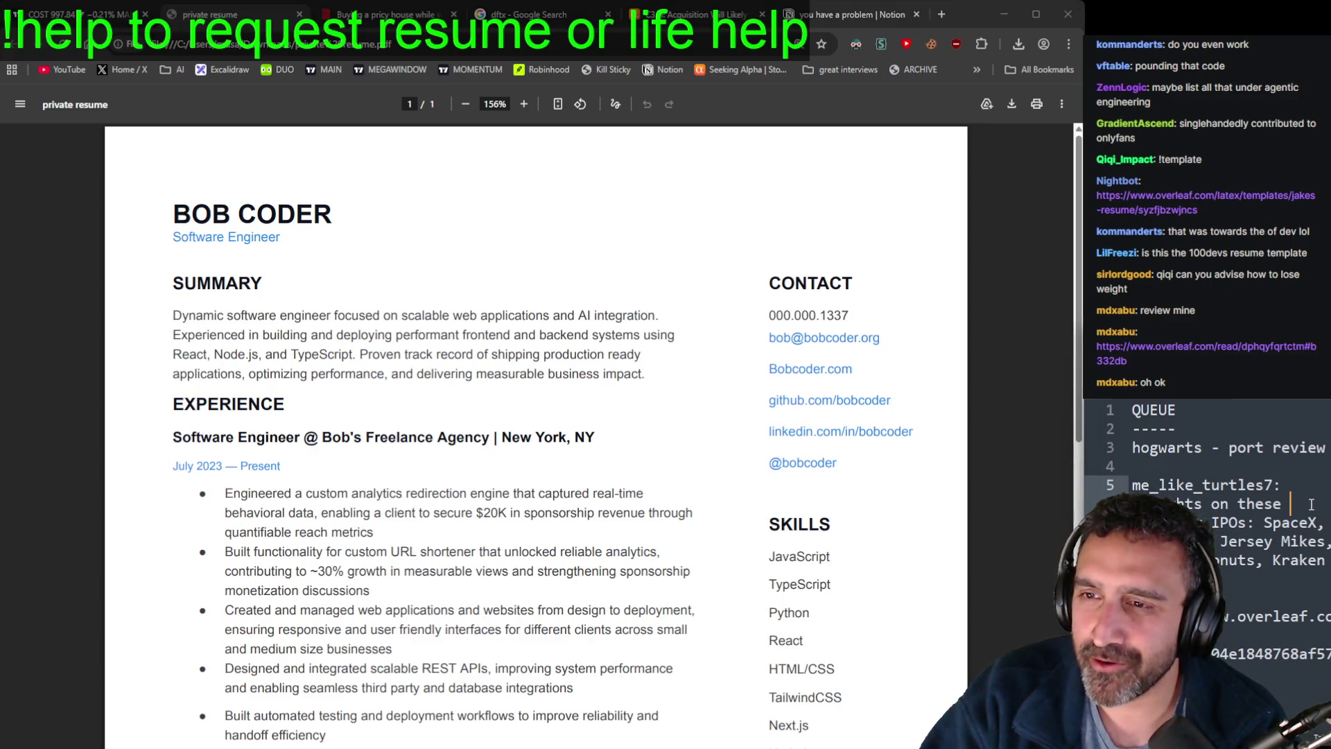
key("Left")
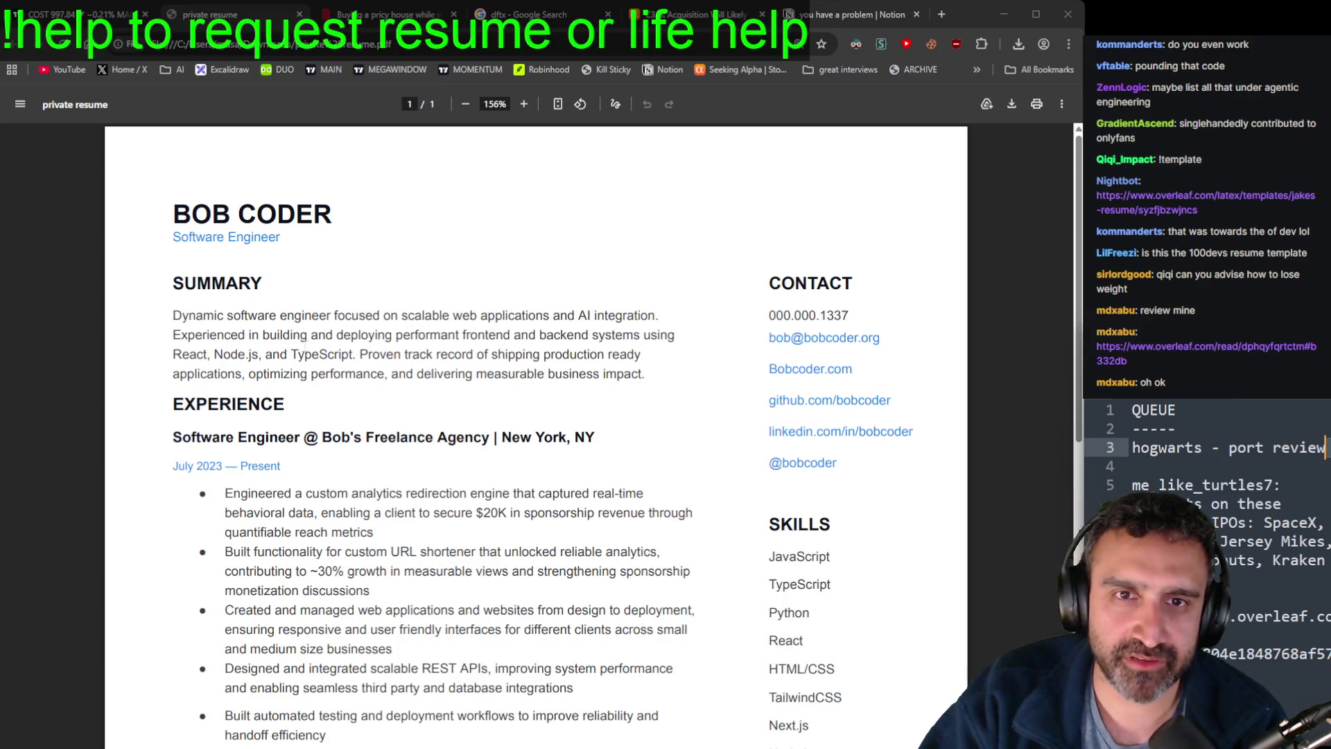
left_click(369, 300)
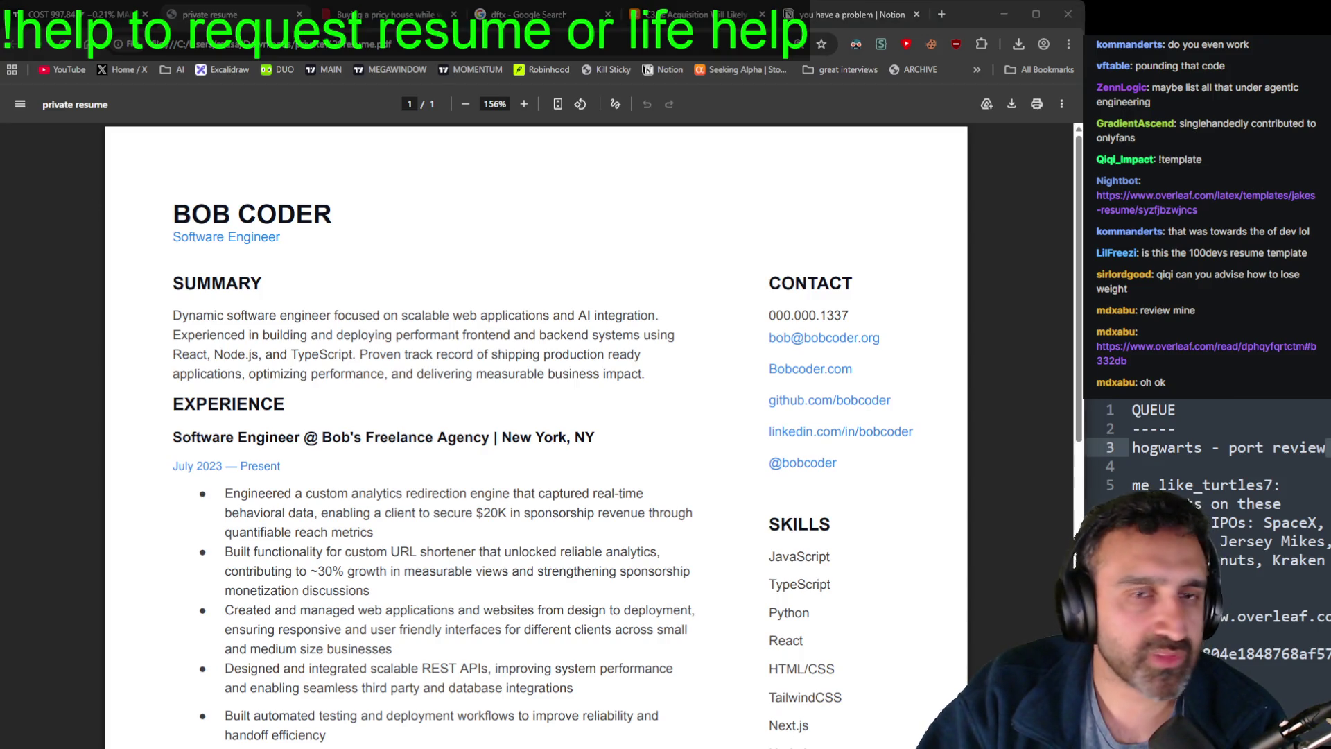
left_click(378, 236)
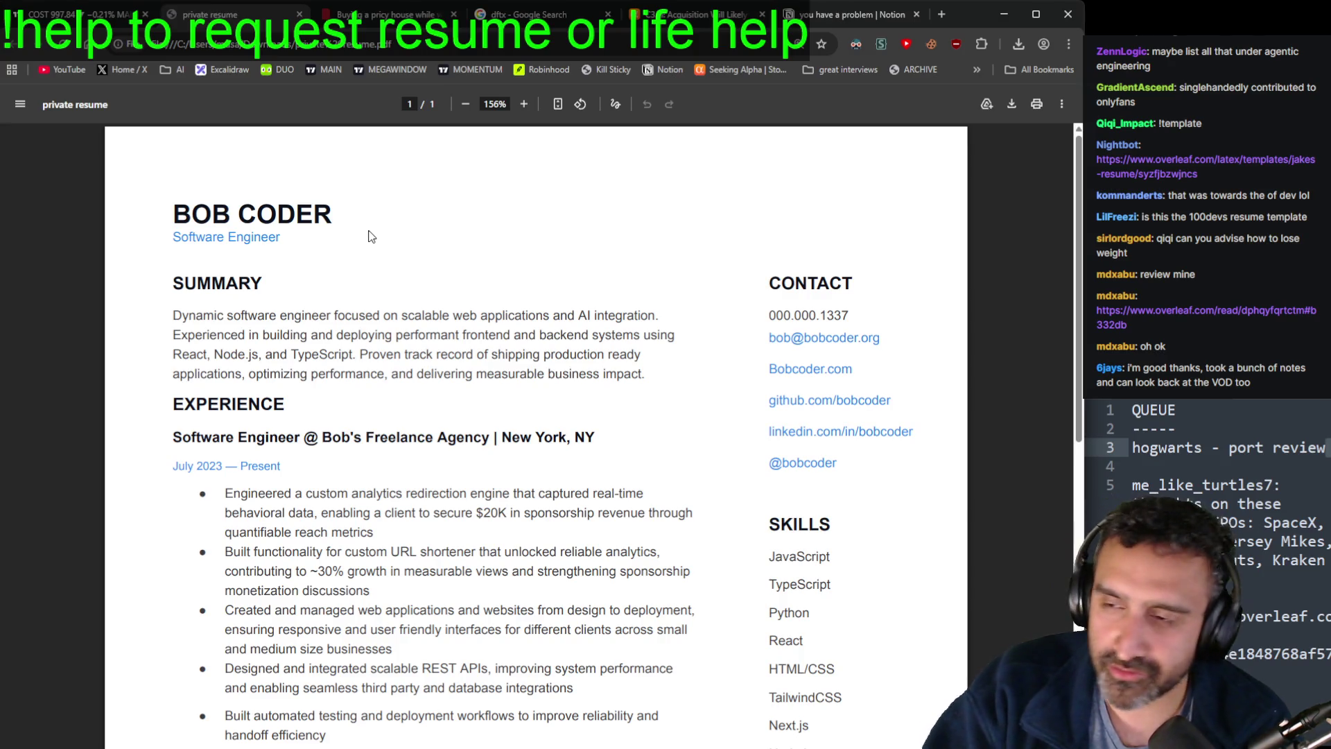
left_click(1300, 485)
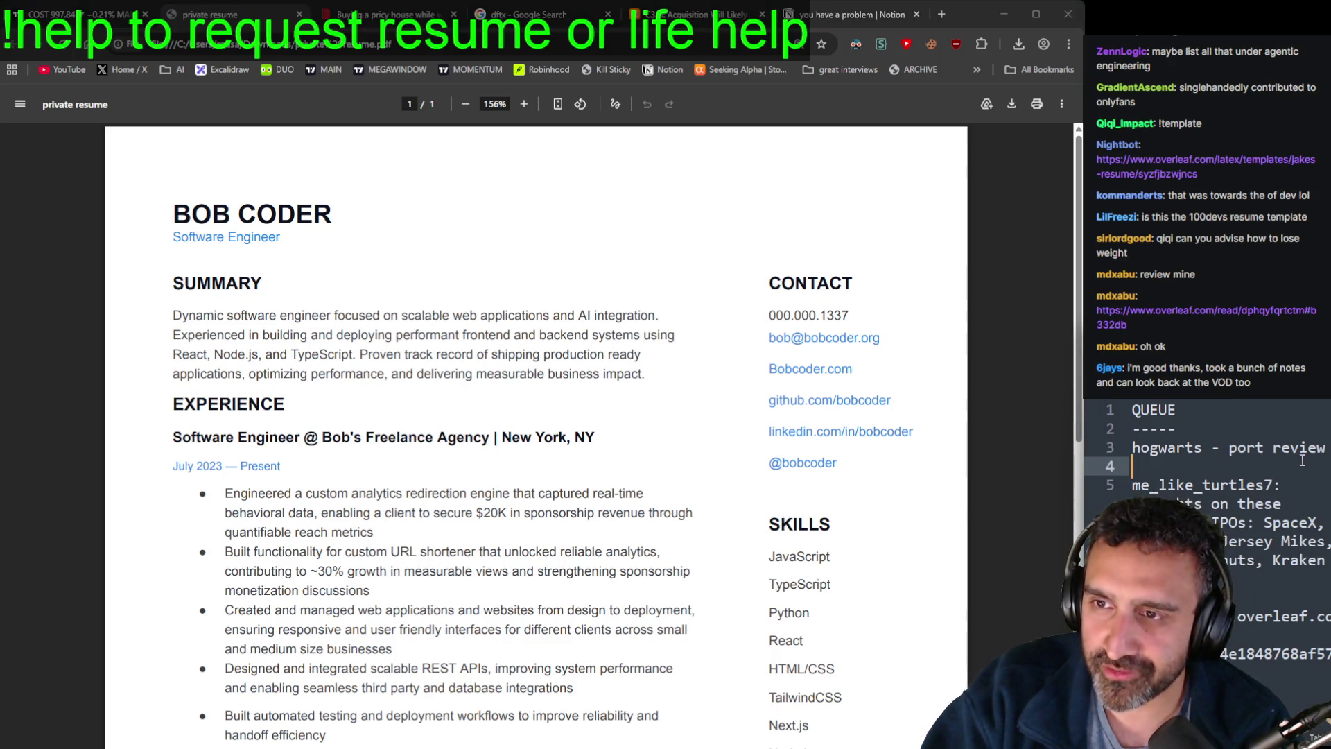
double_click(1178, 449)
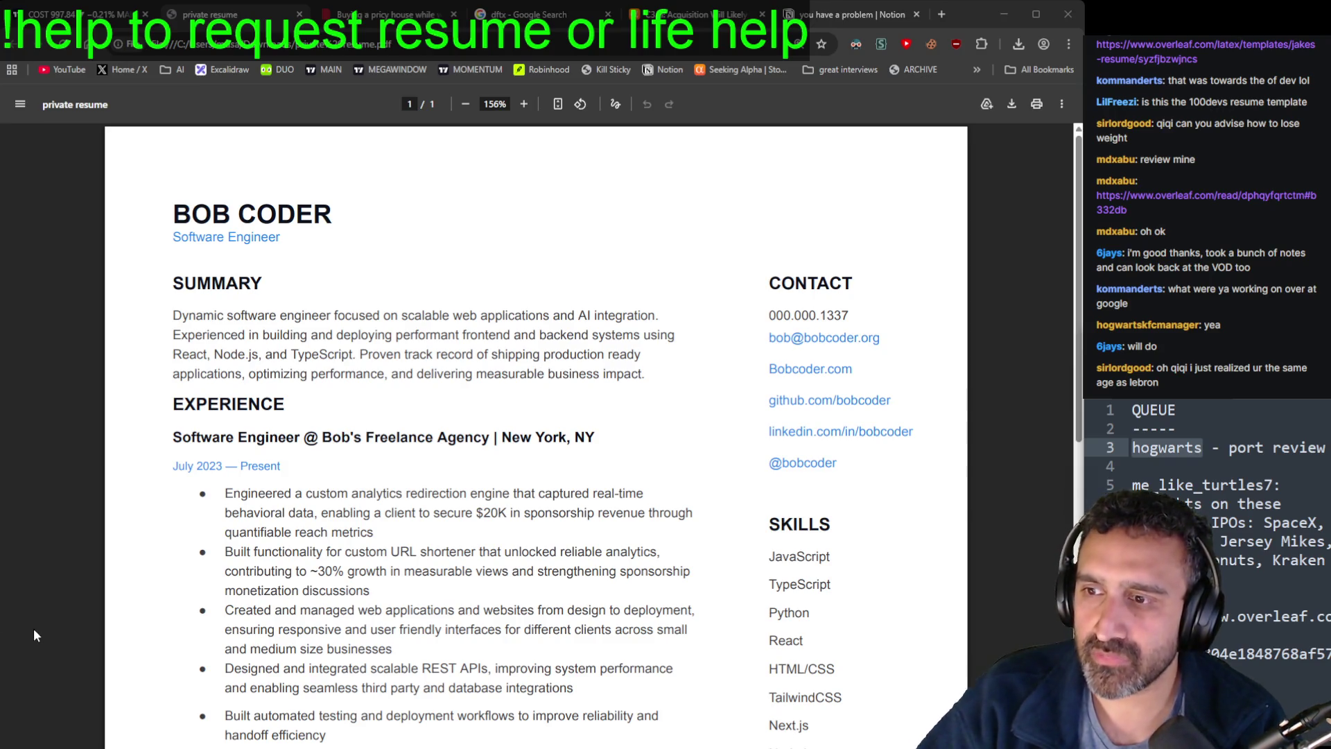
left_click(945, 11)
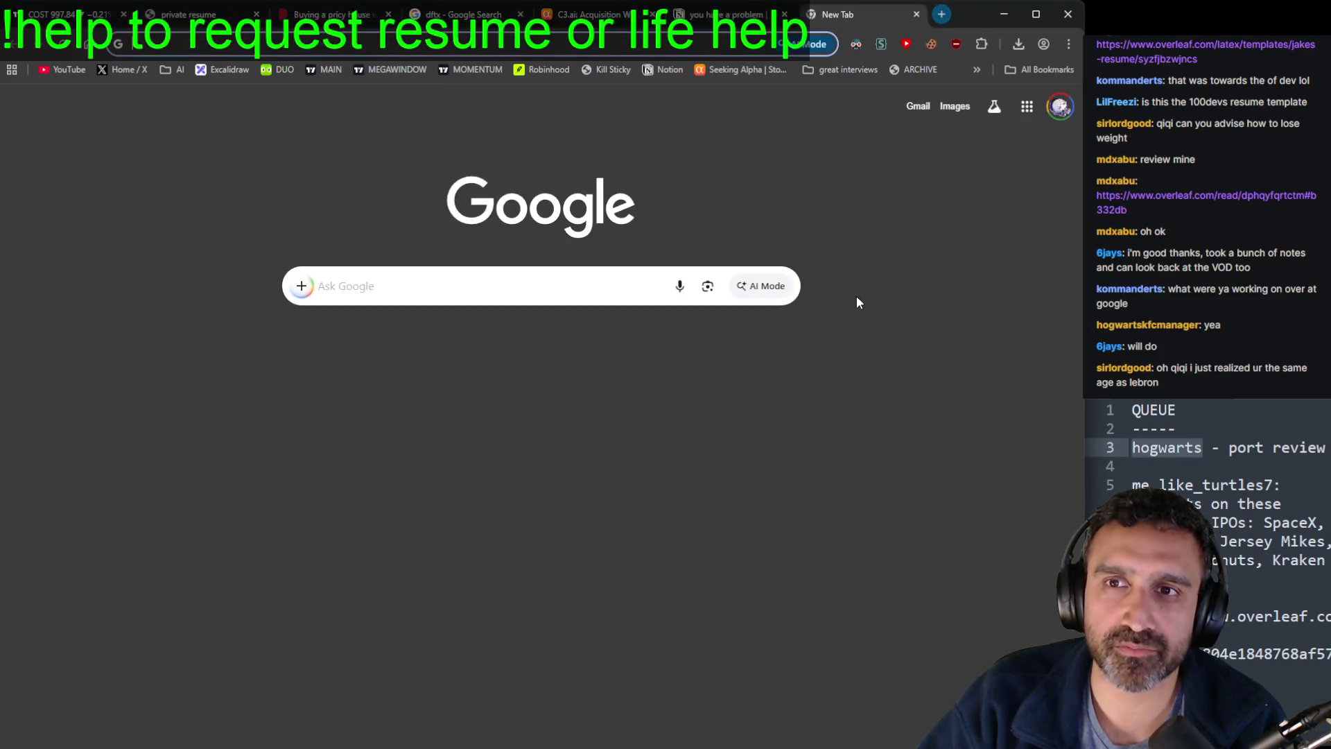
Step: Close the new Google tab to return to the resume PDF, then focus the queue notes
left_click(917, 14)
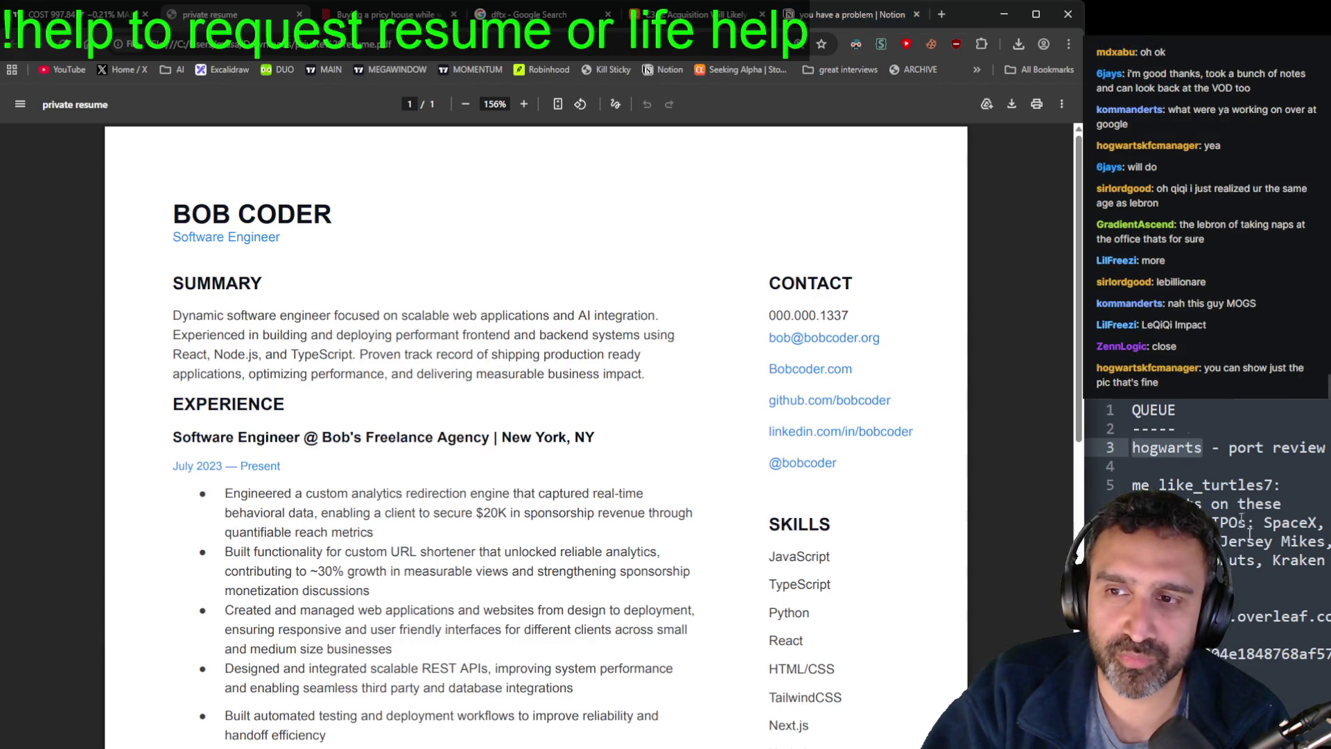
left_click(1252, 400)
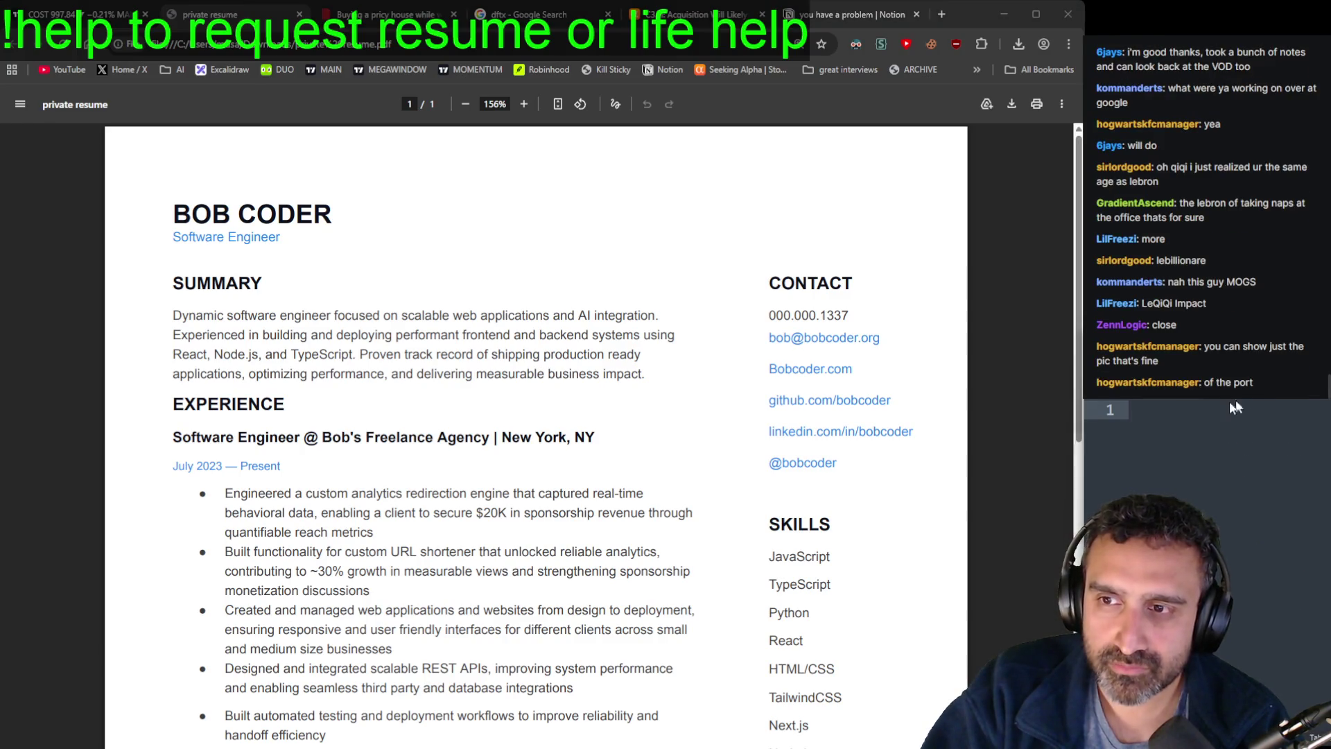
Step: Open an empty untitled Sublime window, enlarge it, then close it without saving
key("ctrl+shift+n")
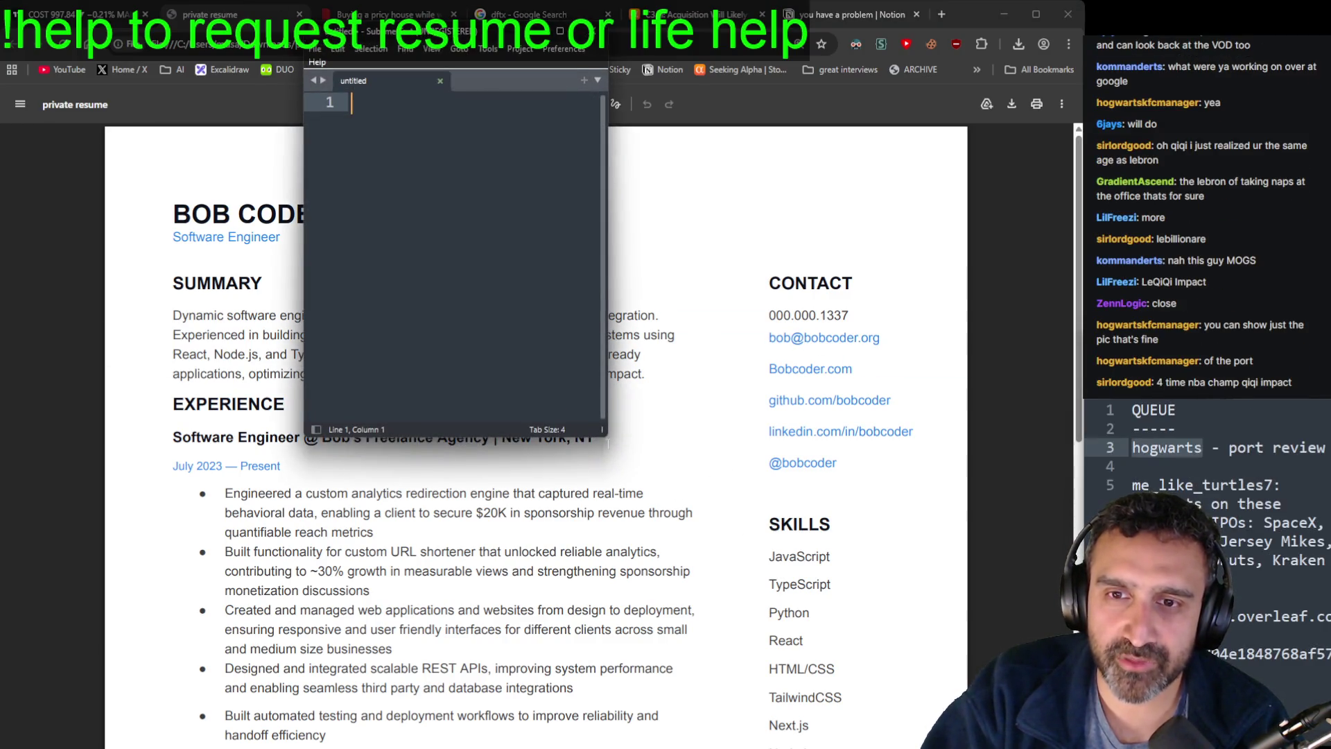
left_click(608, 443)
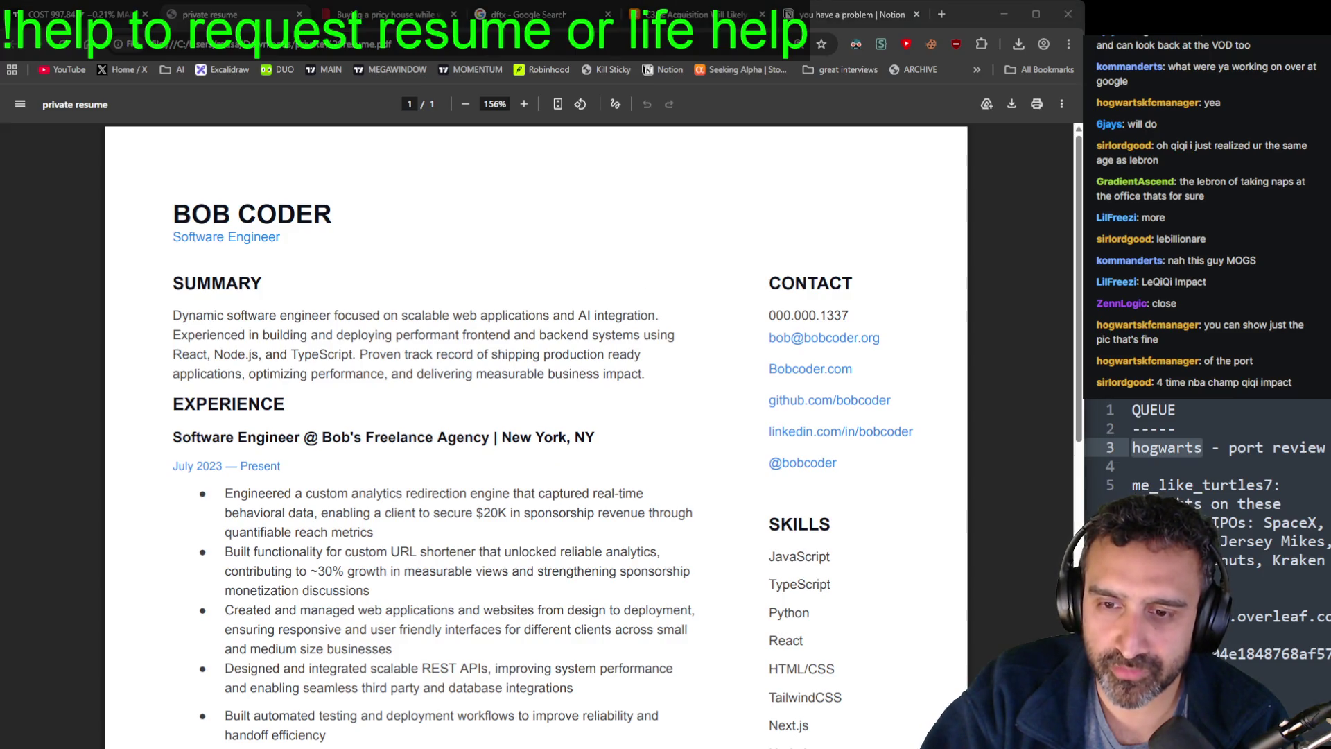
key("alt+Tab")
left_click_drag(605, 441, 864, 626)
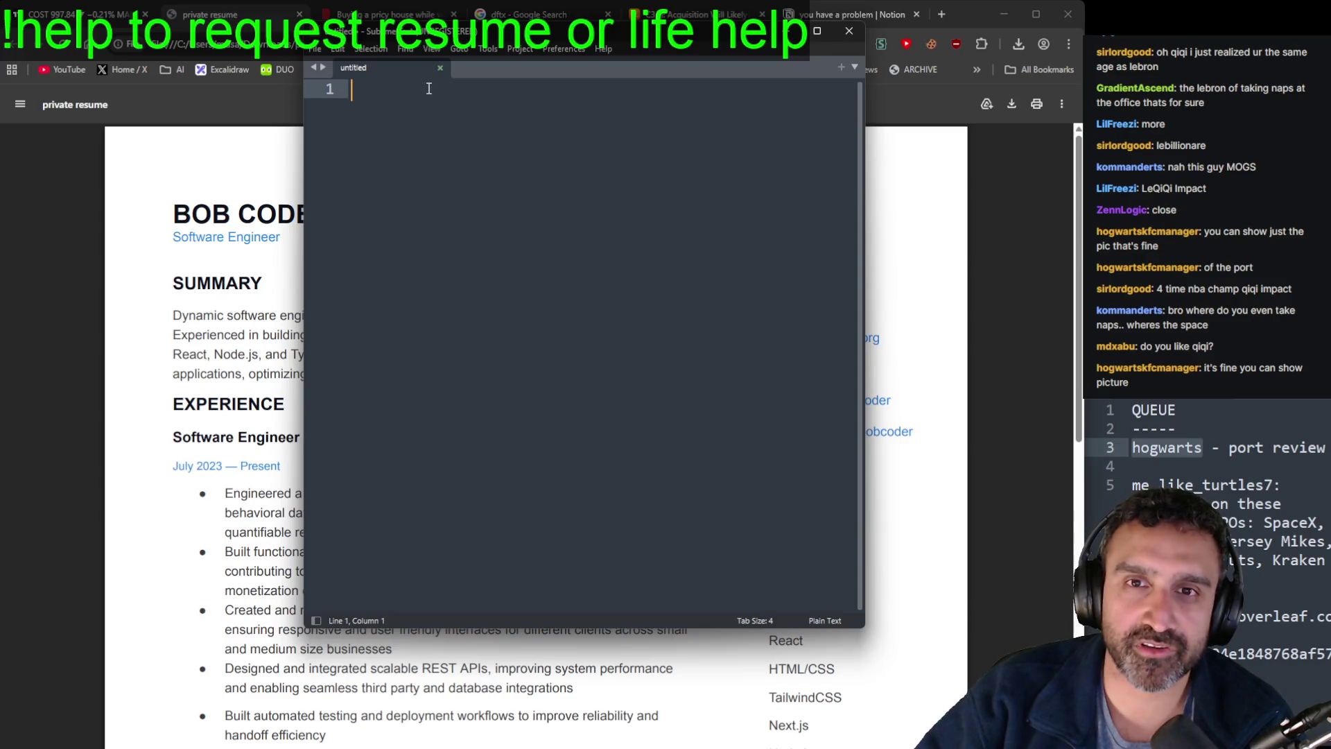
left_click(849, 30)
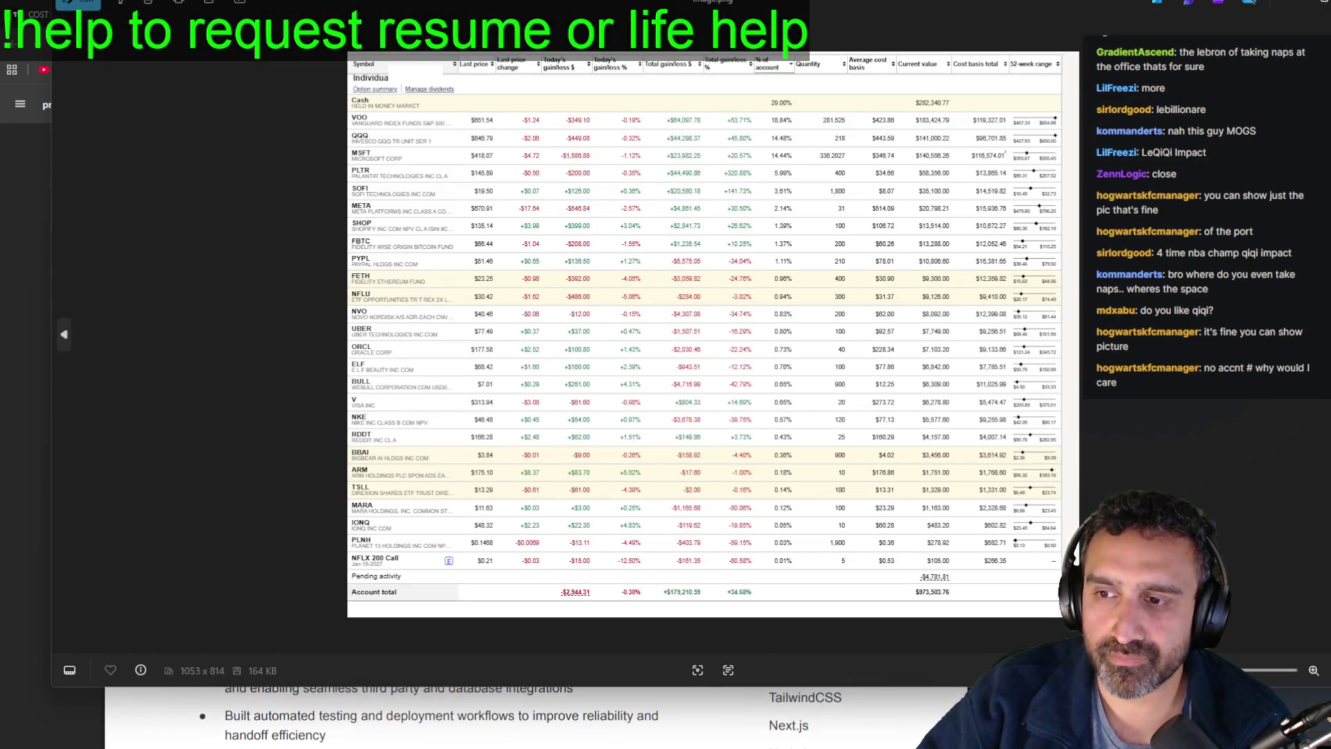
Step: Shrink the portfolio screenshot window and pull a blank Sublime note into its own enlarged window
key("super+Down")
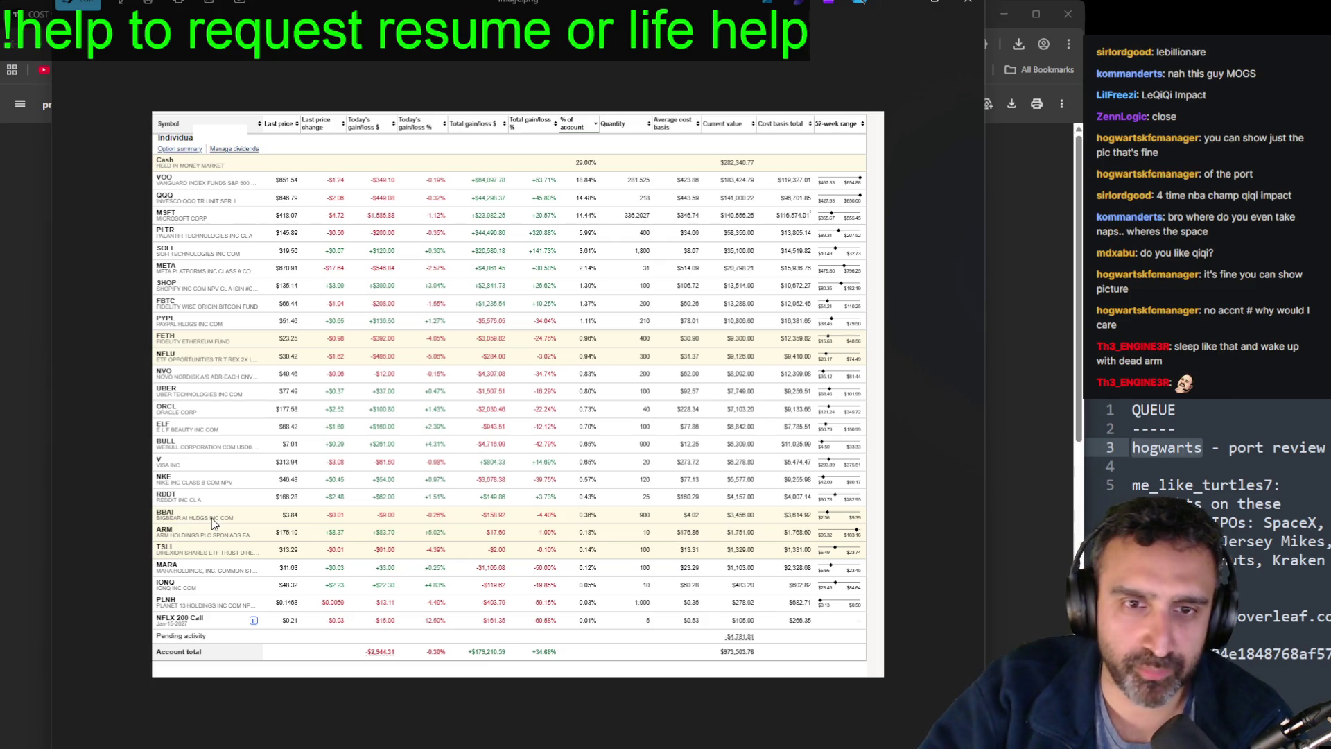
scroll(197, 519, "up", 1)
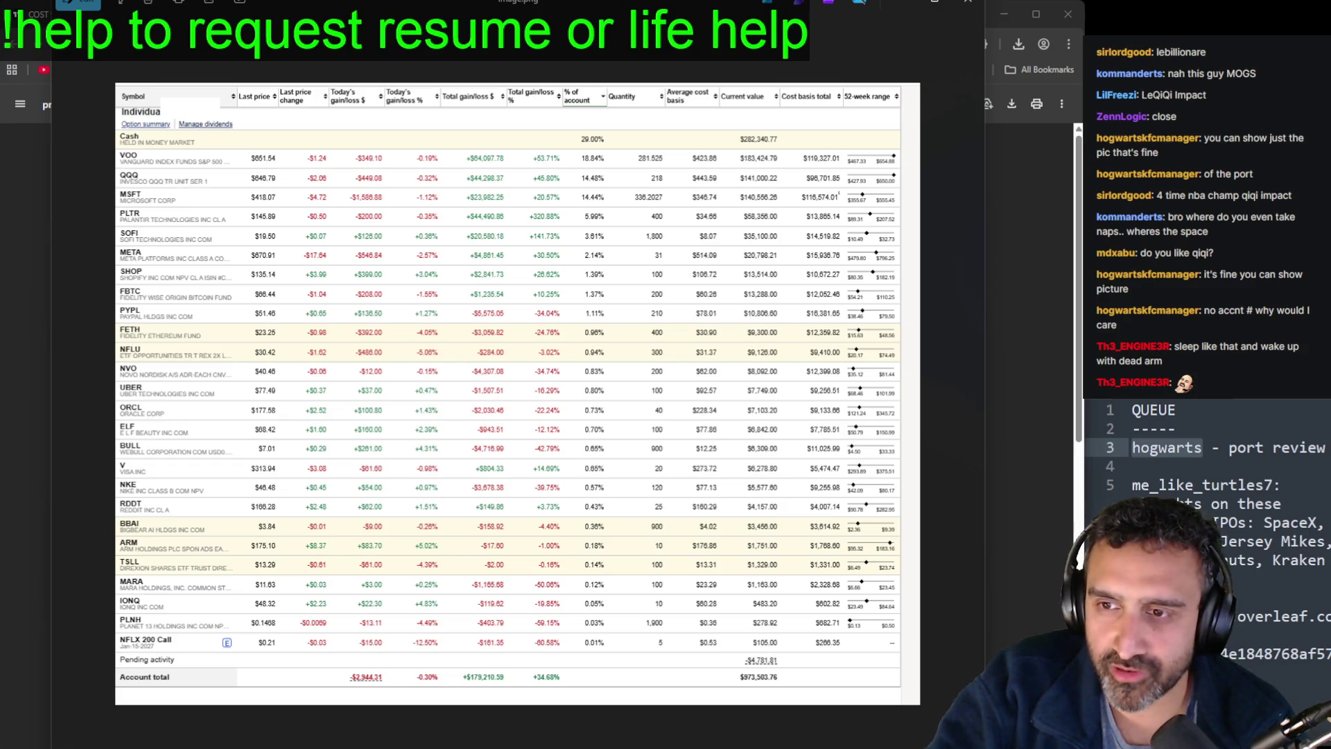
left_click(1274, 616)
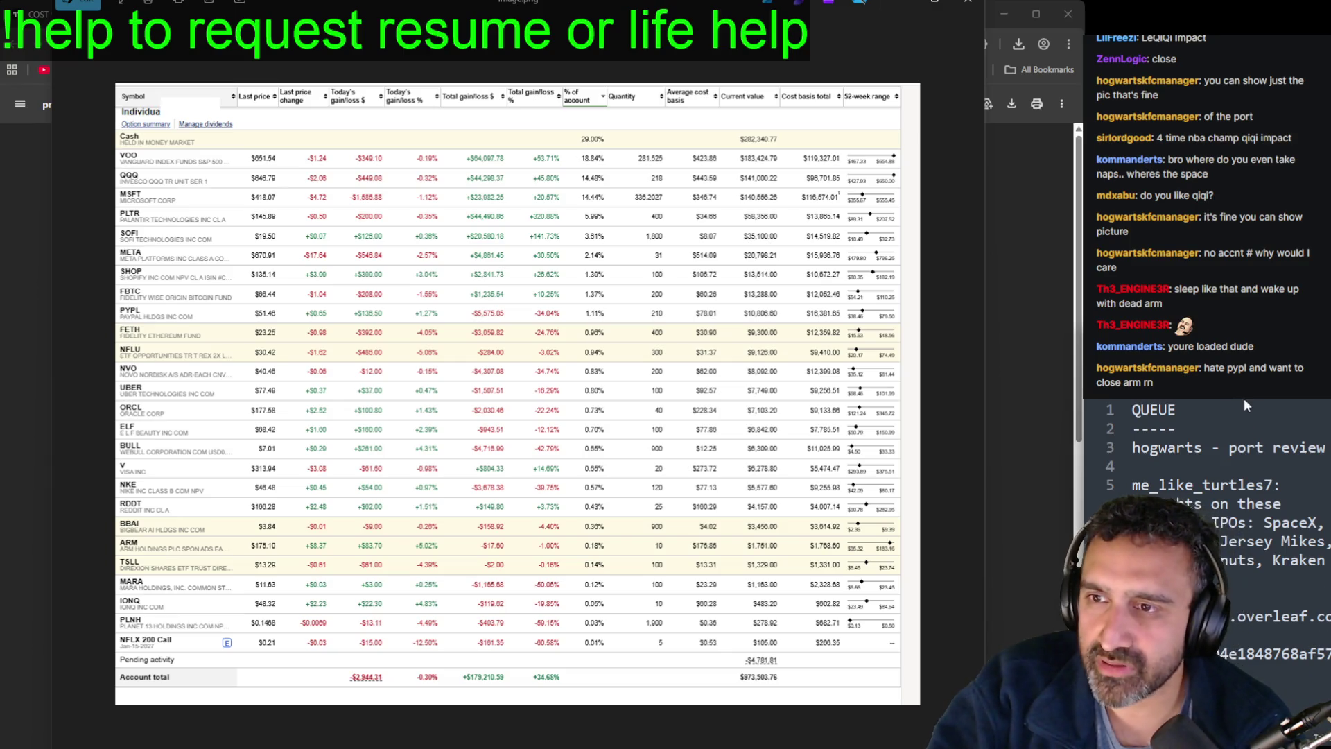
key("ctrl+a")
key("BackSpace")
mouse_move(1261, 400)
left_mouse_down()
mouse_move(892, 478)
mouse_move(554, 450)
left_mouse_up()
left_click_drag(802, 742, 988, 748)
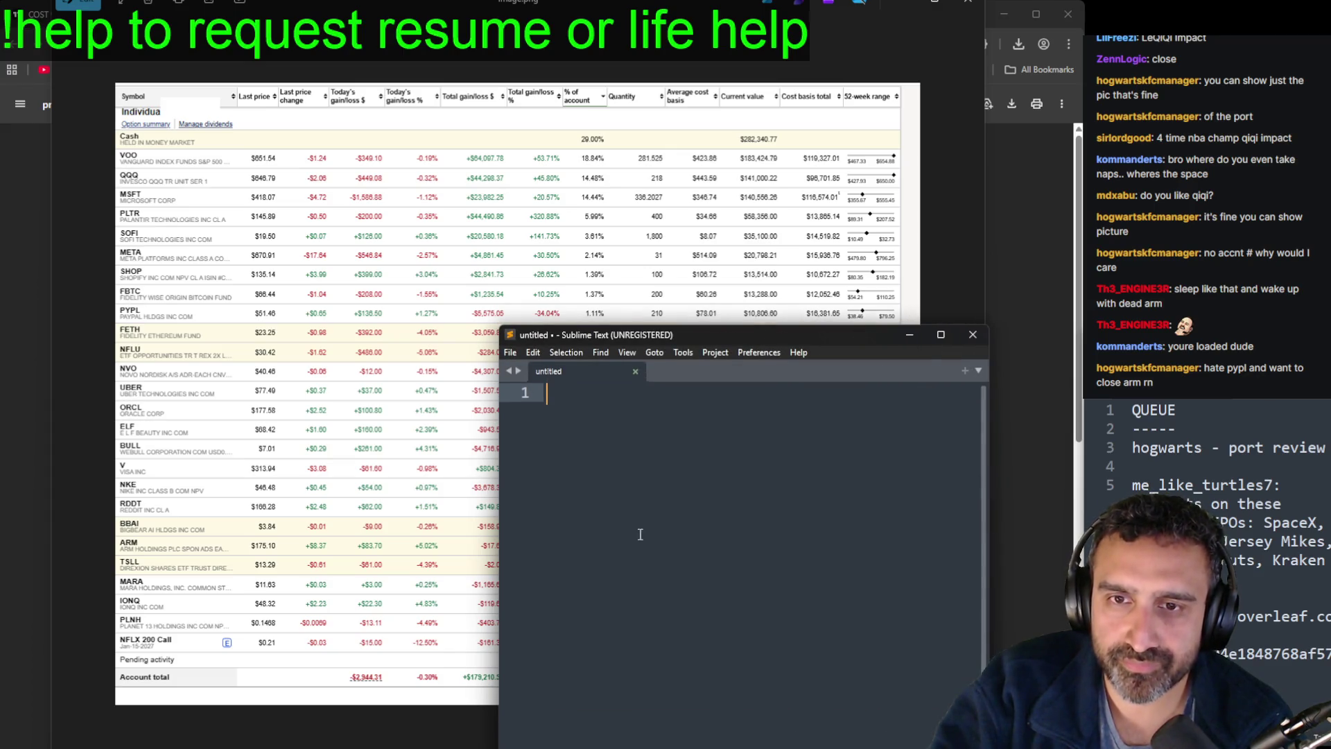
Step: Title the note 'ACTION PLAN' with a first item '- kill PYPL and ARM'
type("ACTION PLAN")
key("Return")
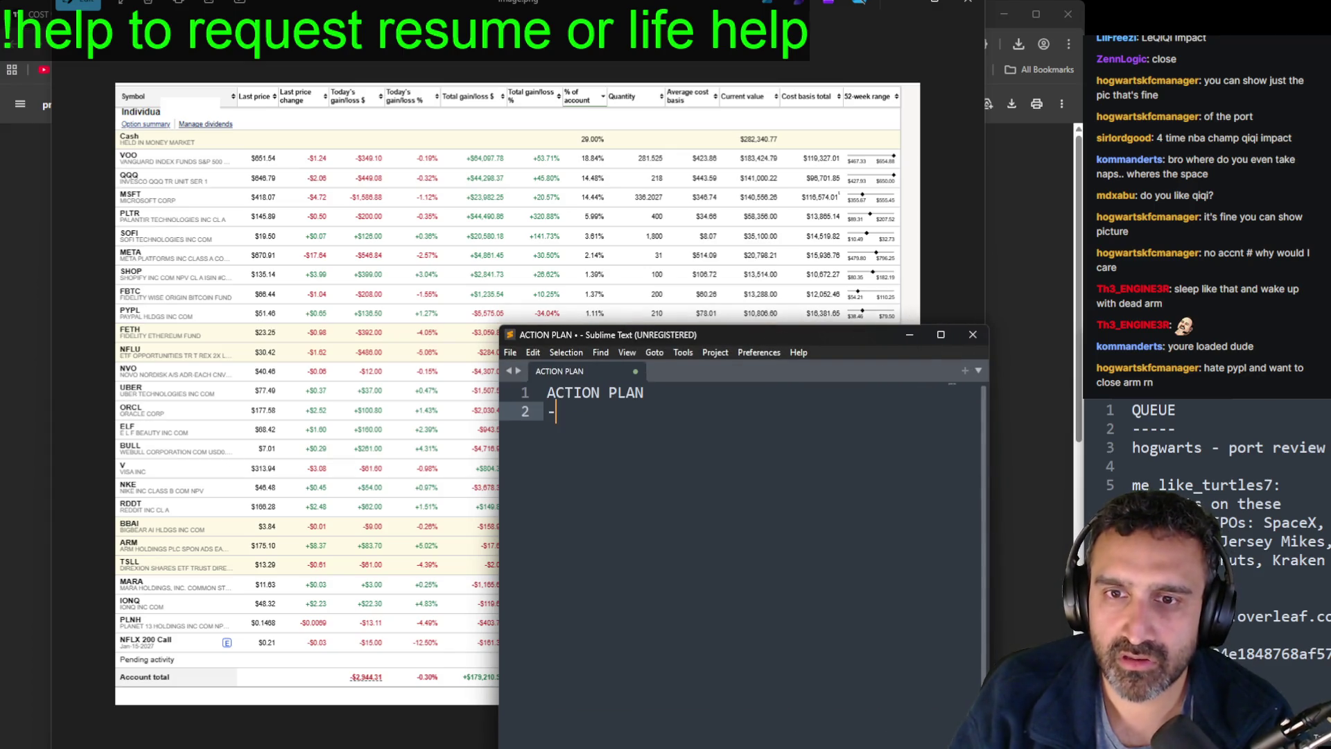
type("- kill PL")
key("BackSpace")
type("YP")
key("BackSpace")
key("BackSpace")
type("YPL and ARM")
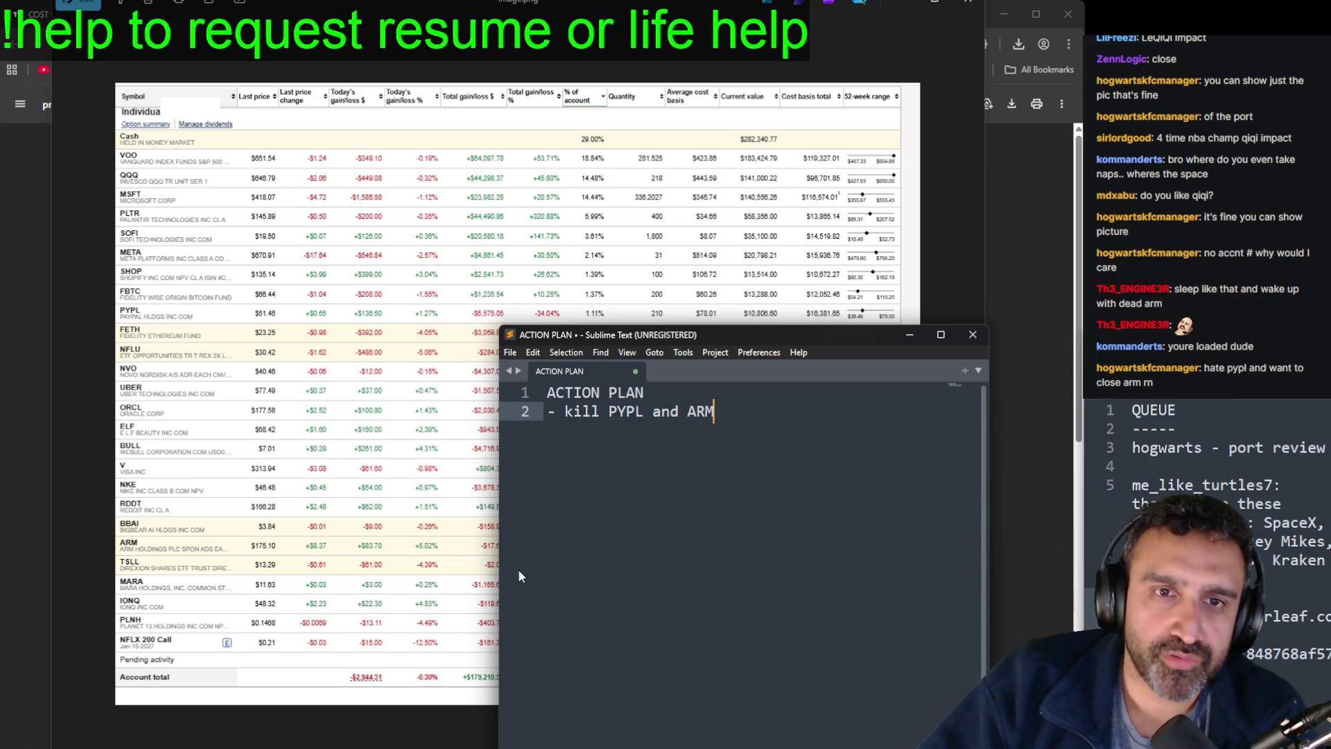
Step: Move the ACTION PLAN window to the lower right of the screen
mouse_move(642, 336)
left_mouse_down()
mouse_move(797, 382)
mouse_move(728, 387)
mouse_move(656, 376)
mouse_move(654, 362)
mouse_move(859, 361)
left_mouse_up()
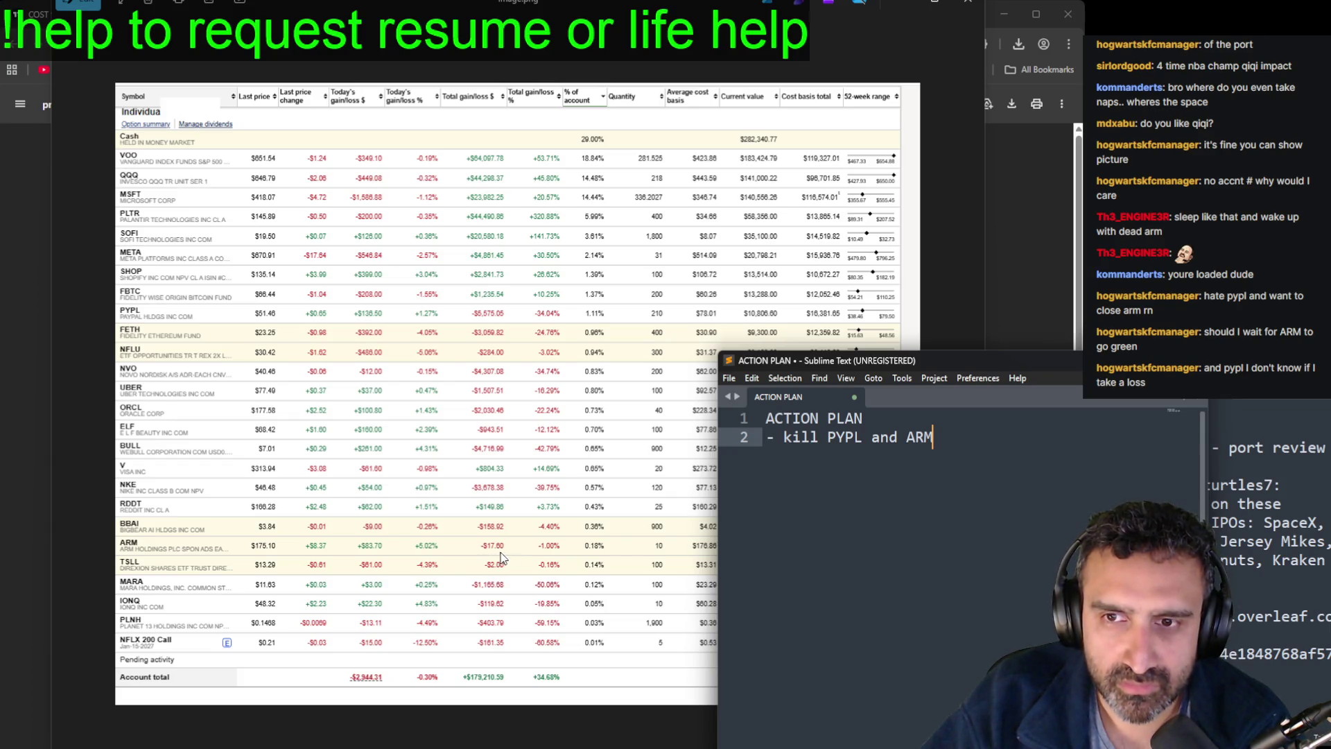
left_click_drag(839, 361, 992, 351)
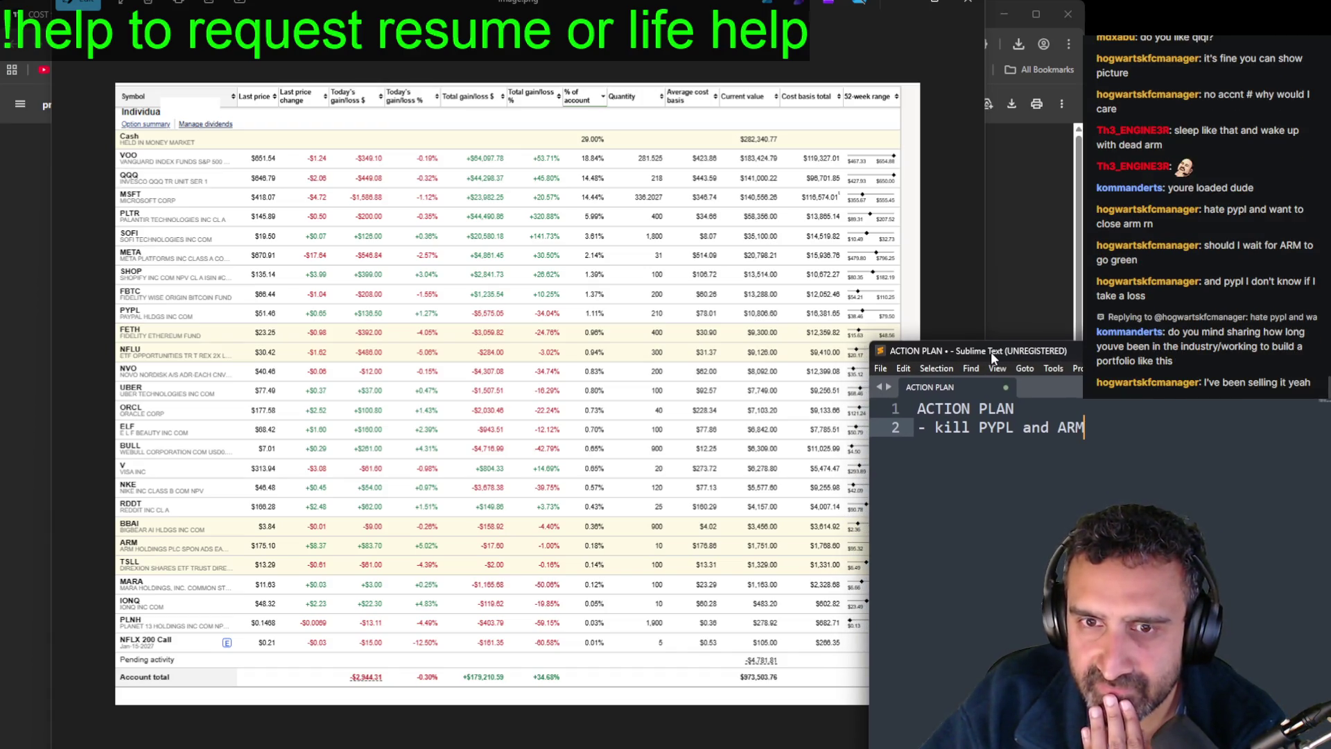
left_click_drag(991, 352, 992, 352)
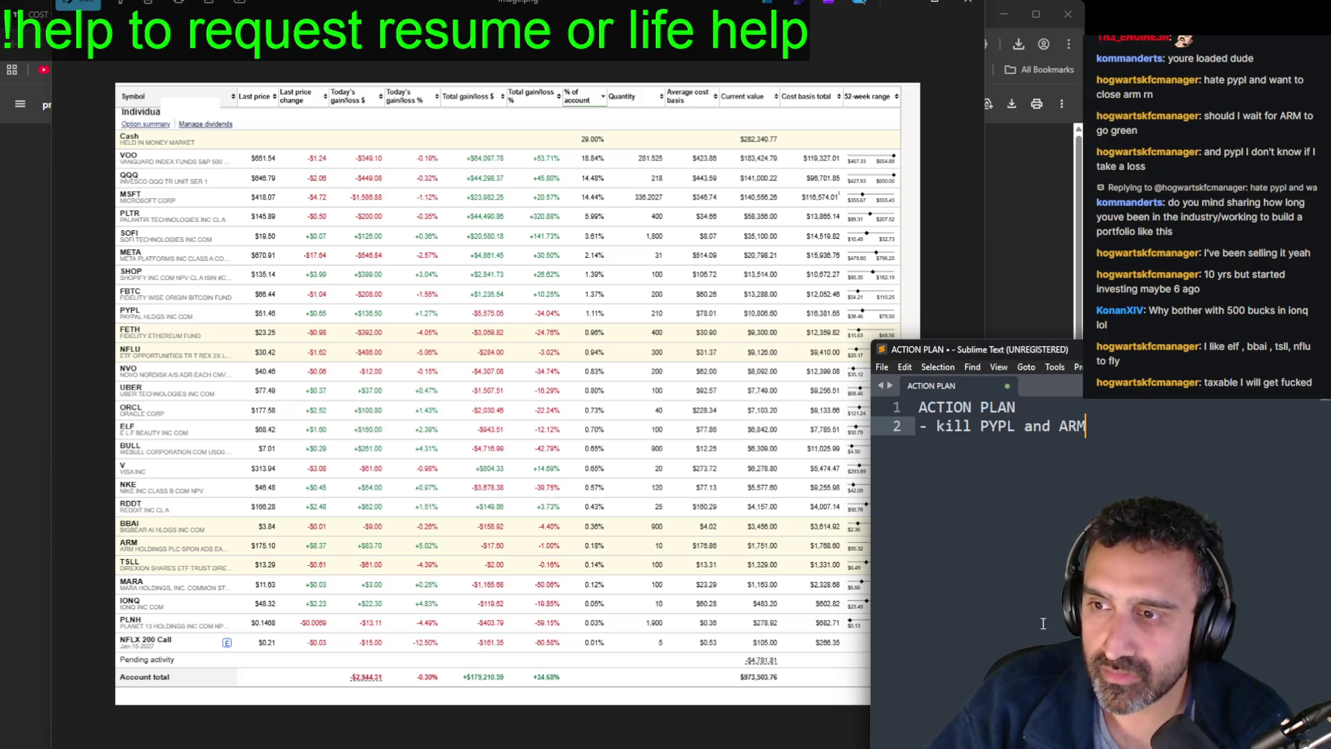
Step: Add the item '- I like ELF, BBAI, TSLL, NFLU' below the first point
key("Return")
key("Return")
key("Return")
key("BackSpace")
key("BackSpace")
type("-")
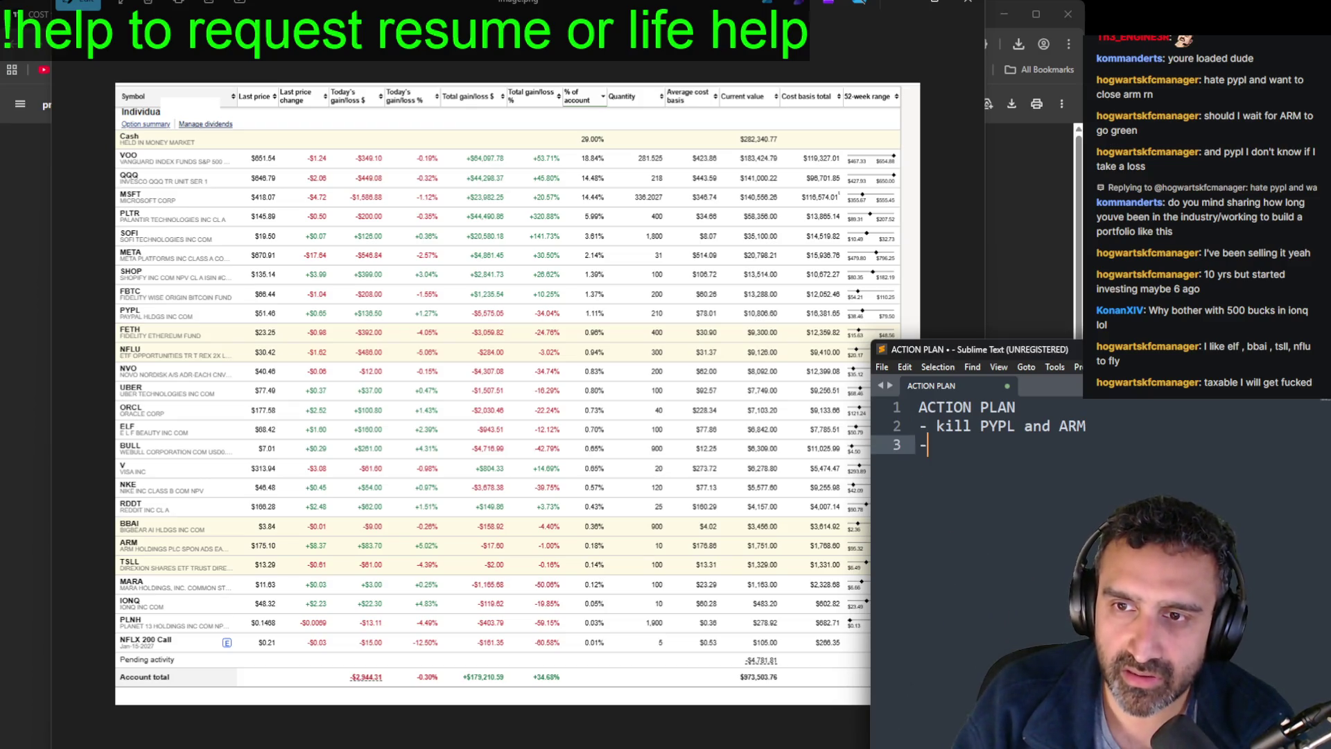
type(" I like EL")
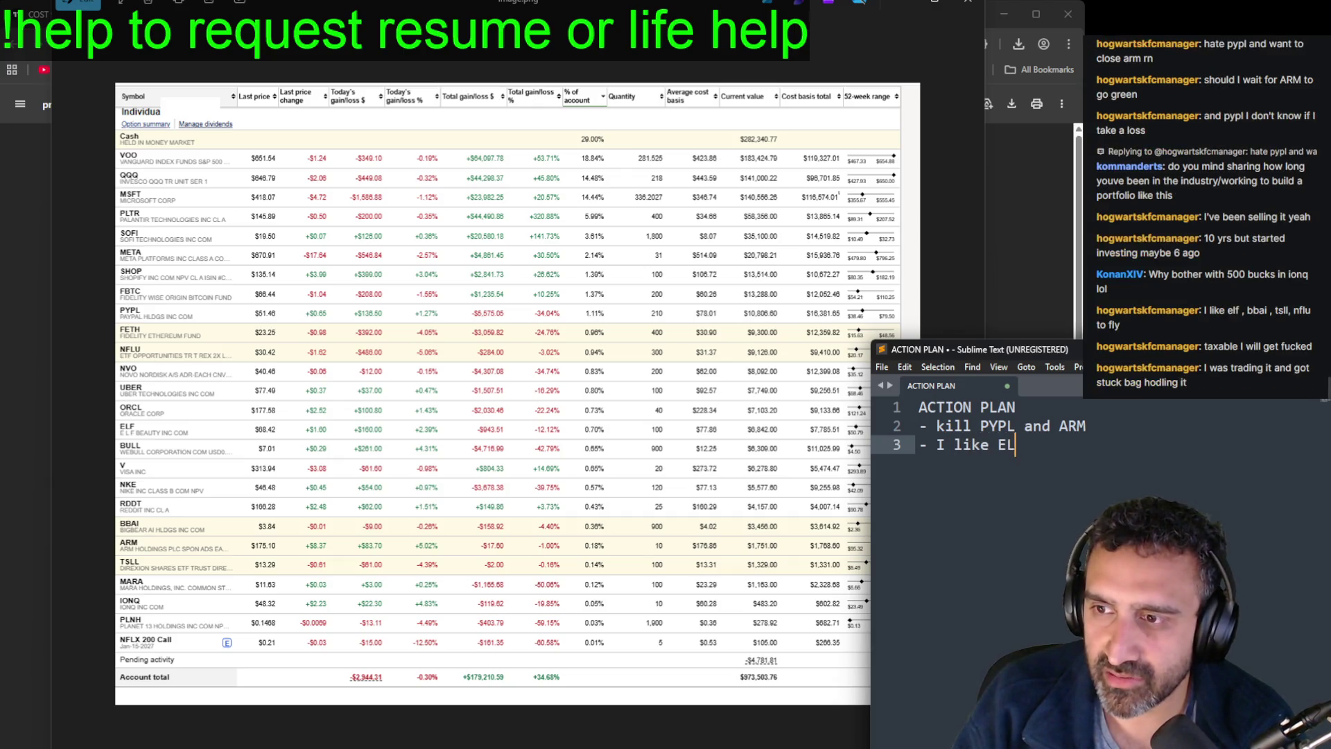
type("F, BBAI")
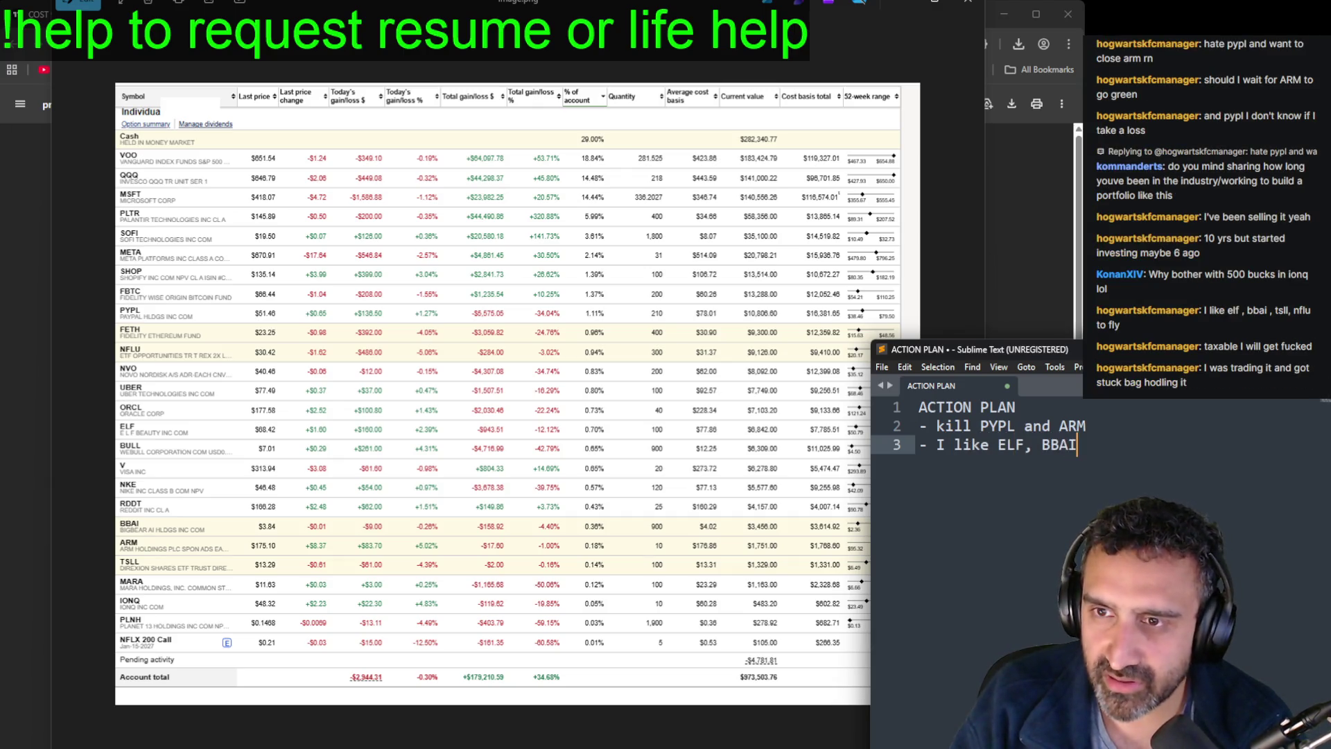
type(", TSLL")
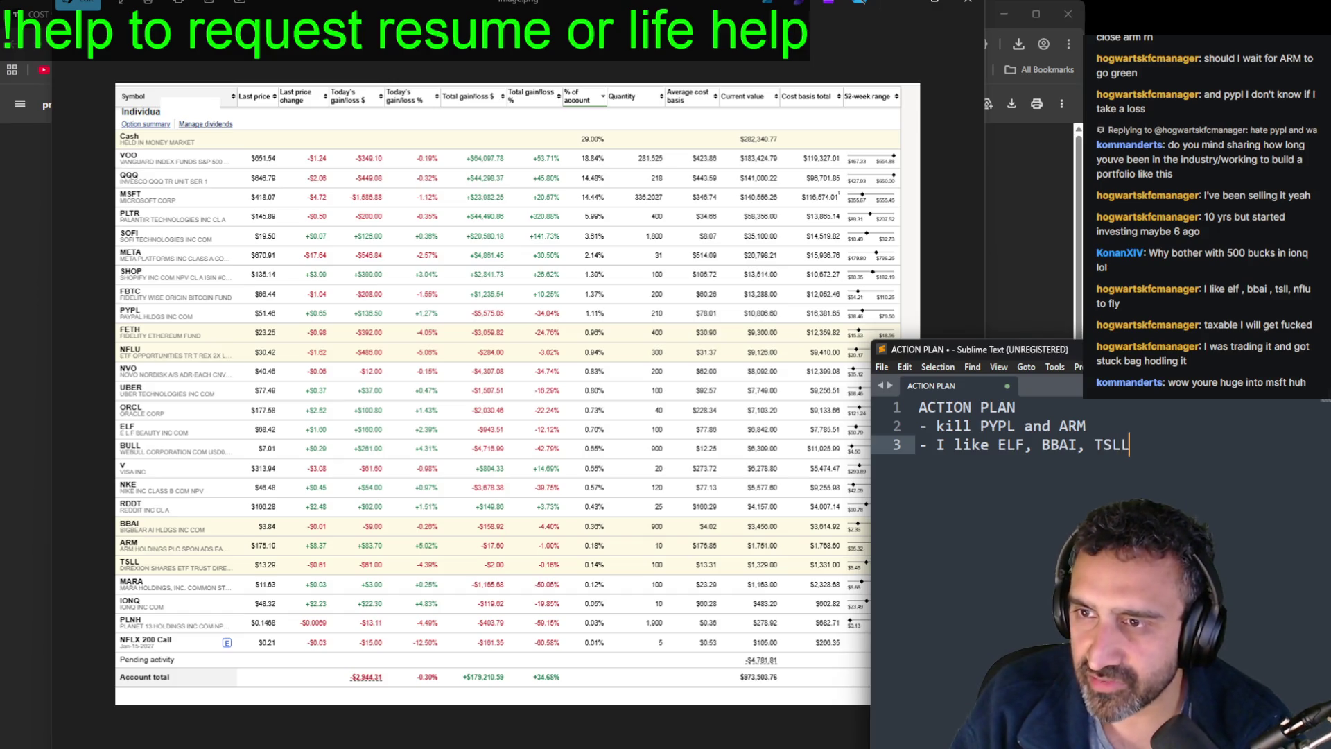
type(", NFLU")
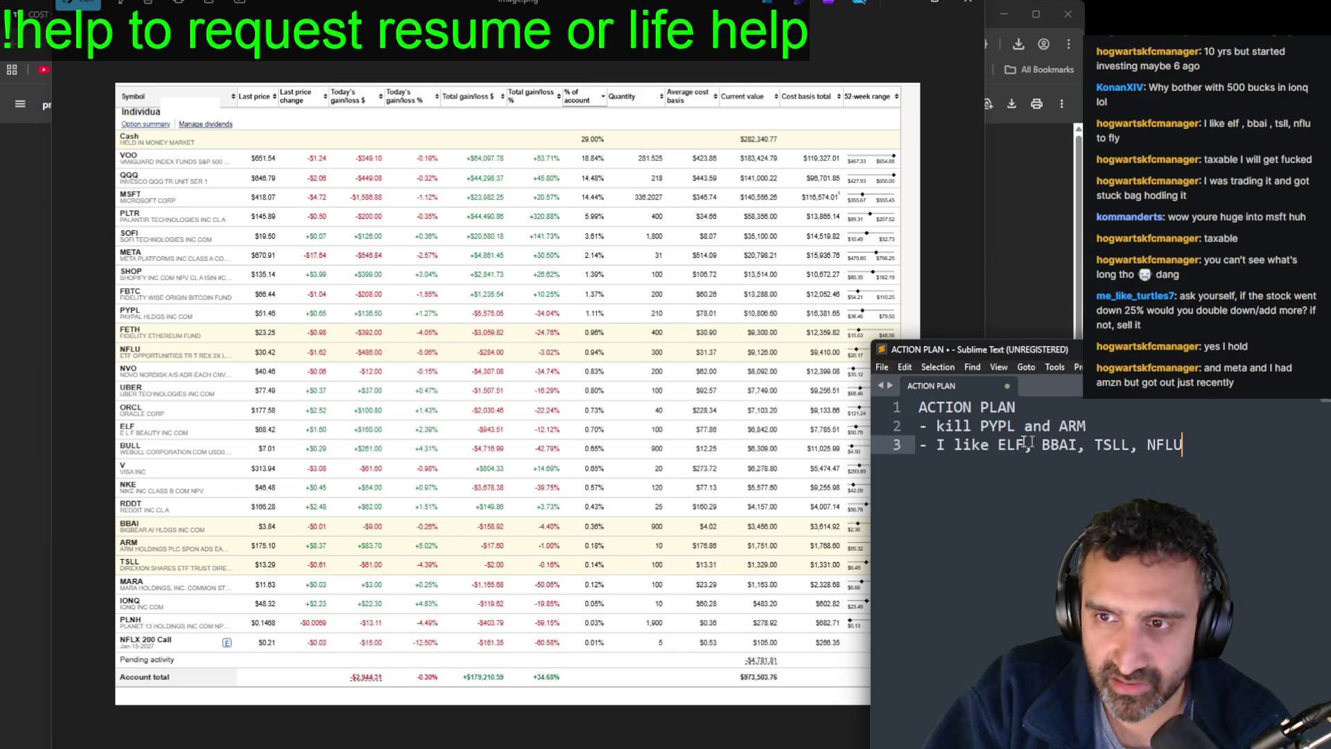
Step: Load the ELF chart in TradingView via symbol search
left_click(1043, 214)
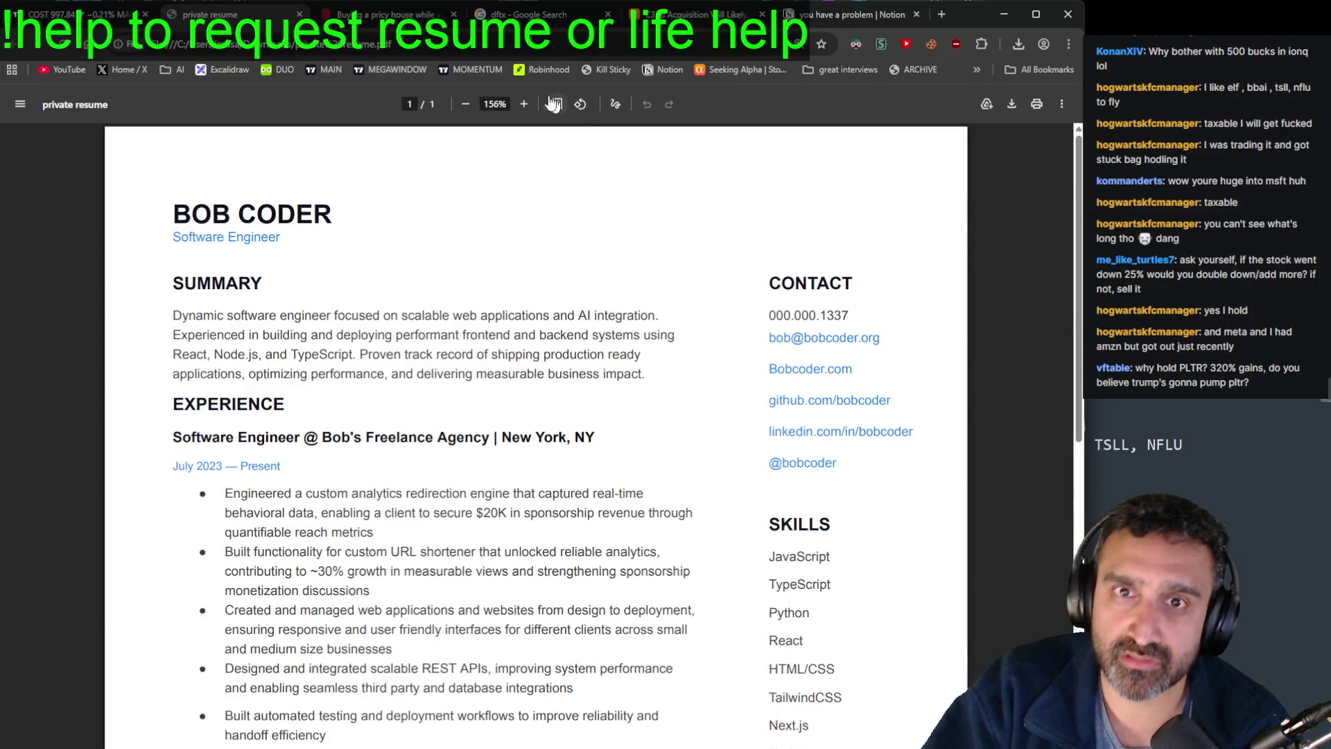
left_click(326, 70)
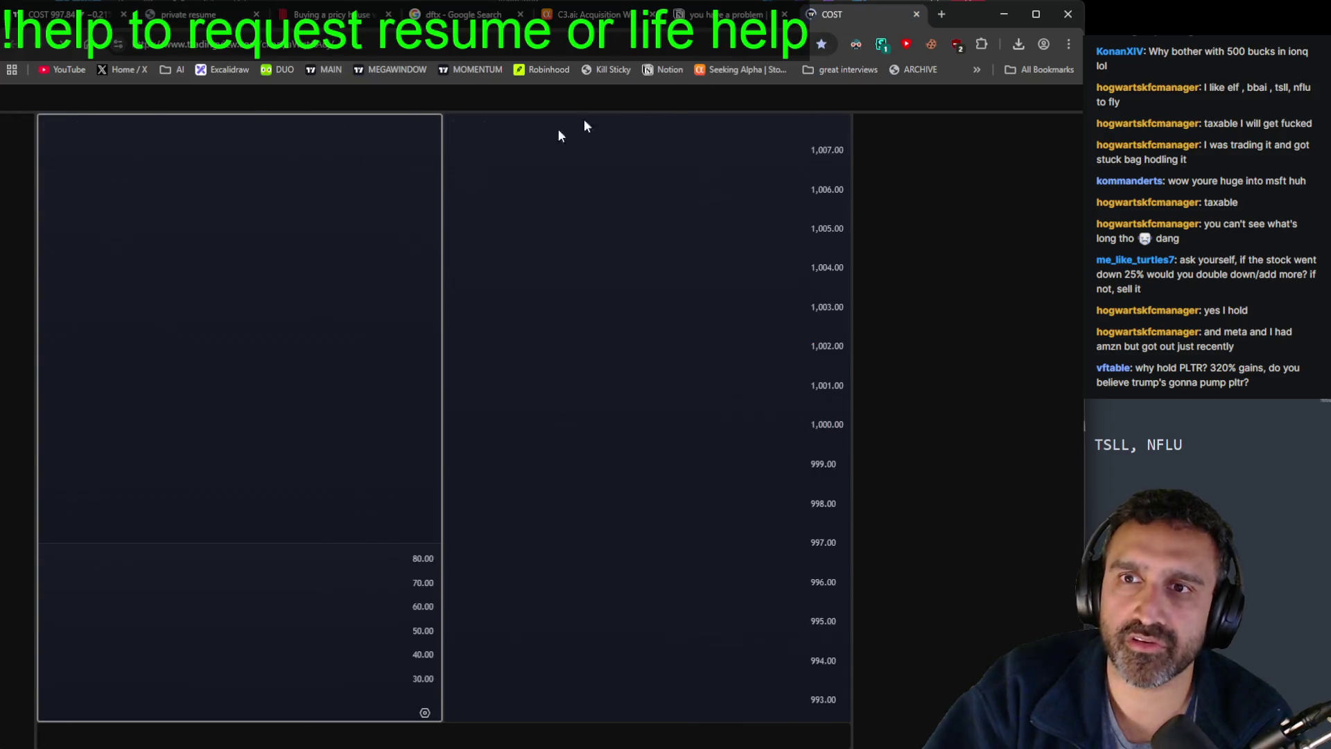
left_click(64, 96)
type("ELF")
key("Return")
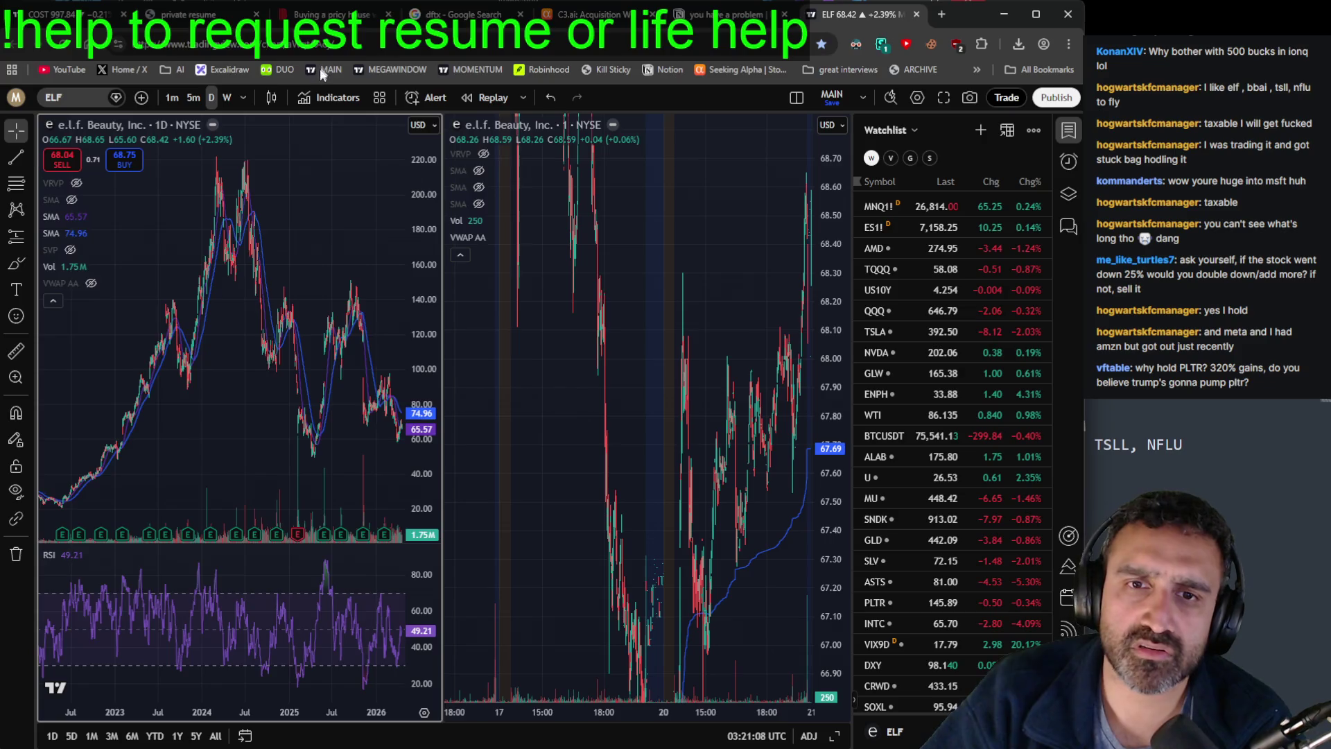
scroll(276, 245, "up", 5)
scroll(276, 245, "down", 5)
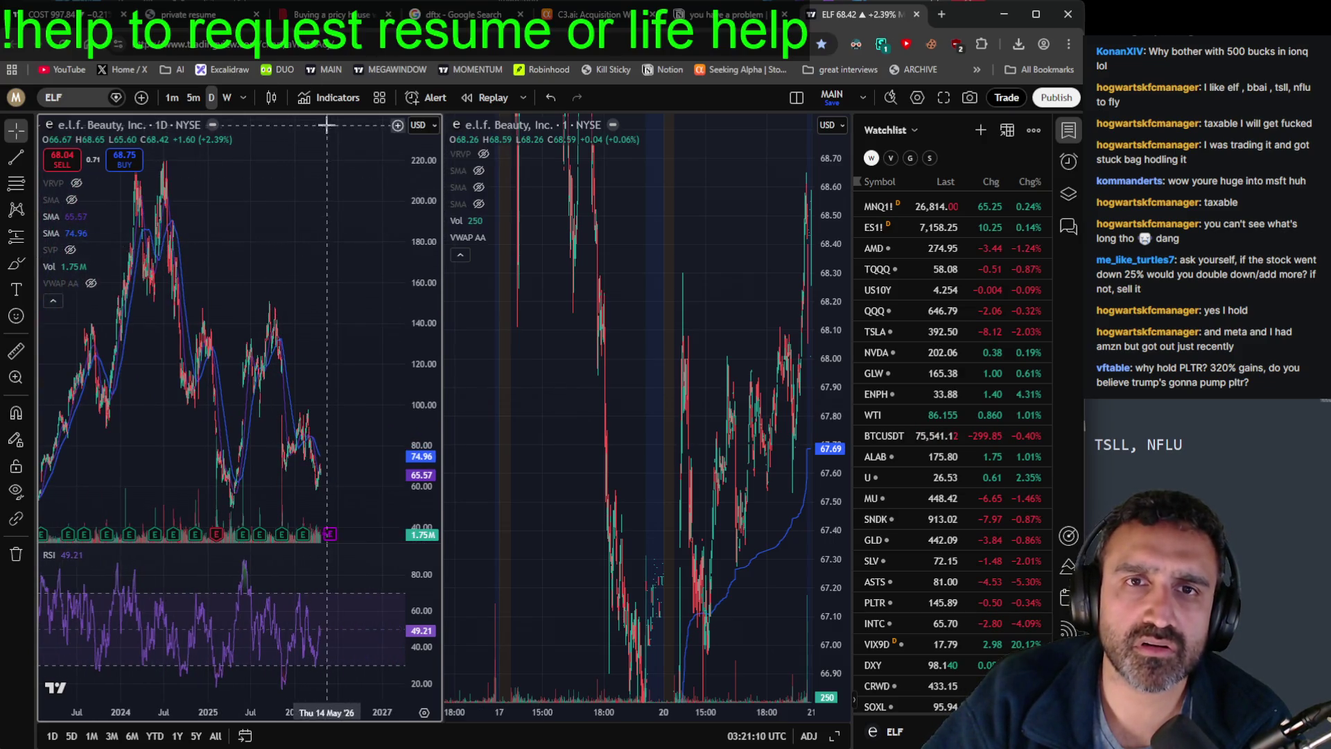
Step: Copy BBAI from the action plan note and paste it into TradingView's symbol search
key("alt+Tab")
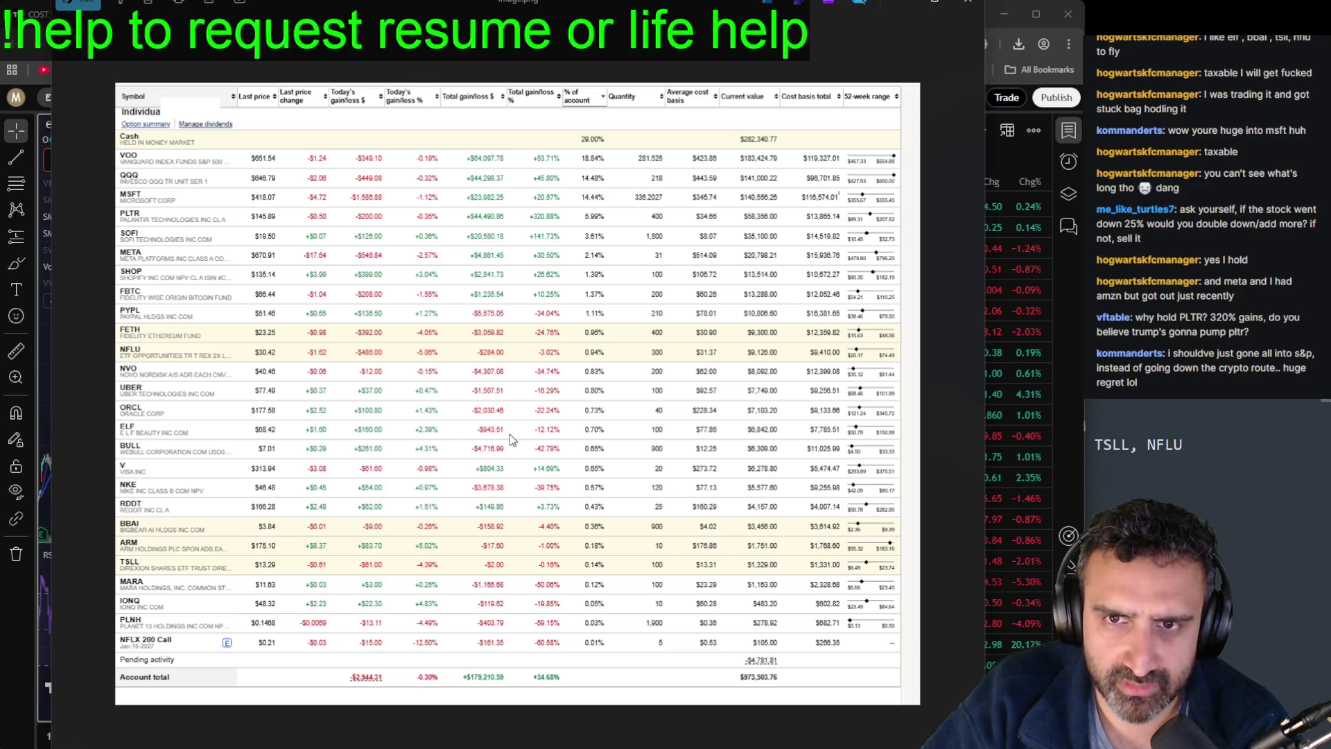
key("Escape")
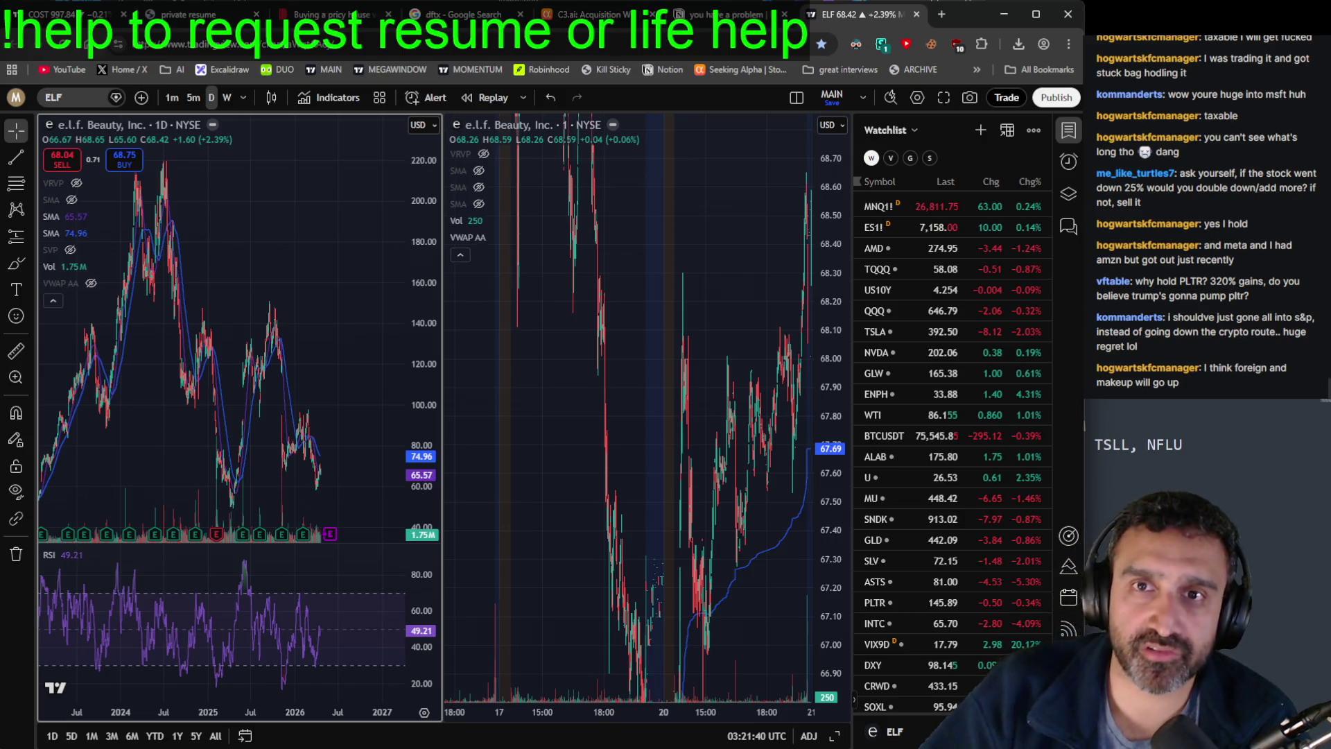
key("alt+Tab")
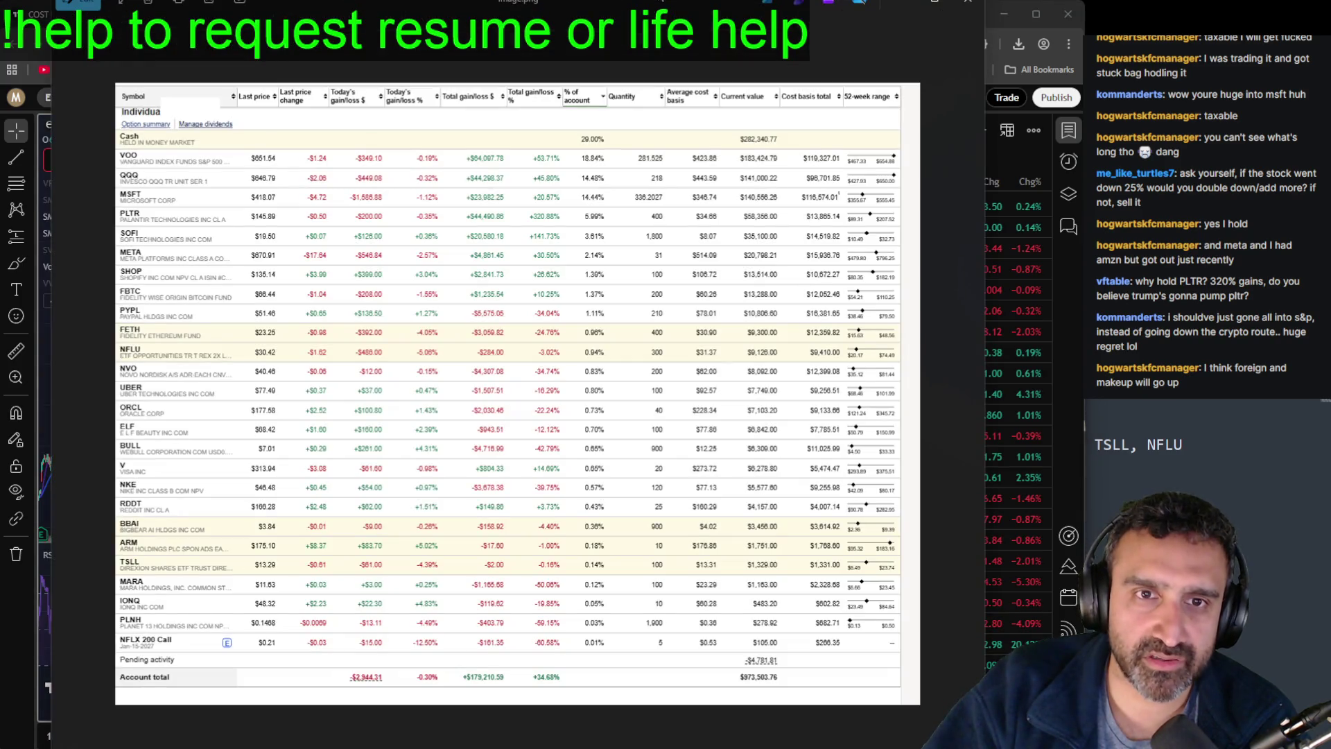
key("alt+Tab")
double_click(1070, 446)
key("ctrl+c")
left_click(1063, 55)
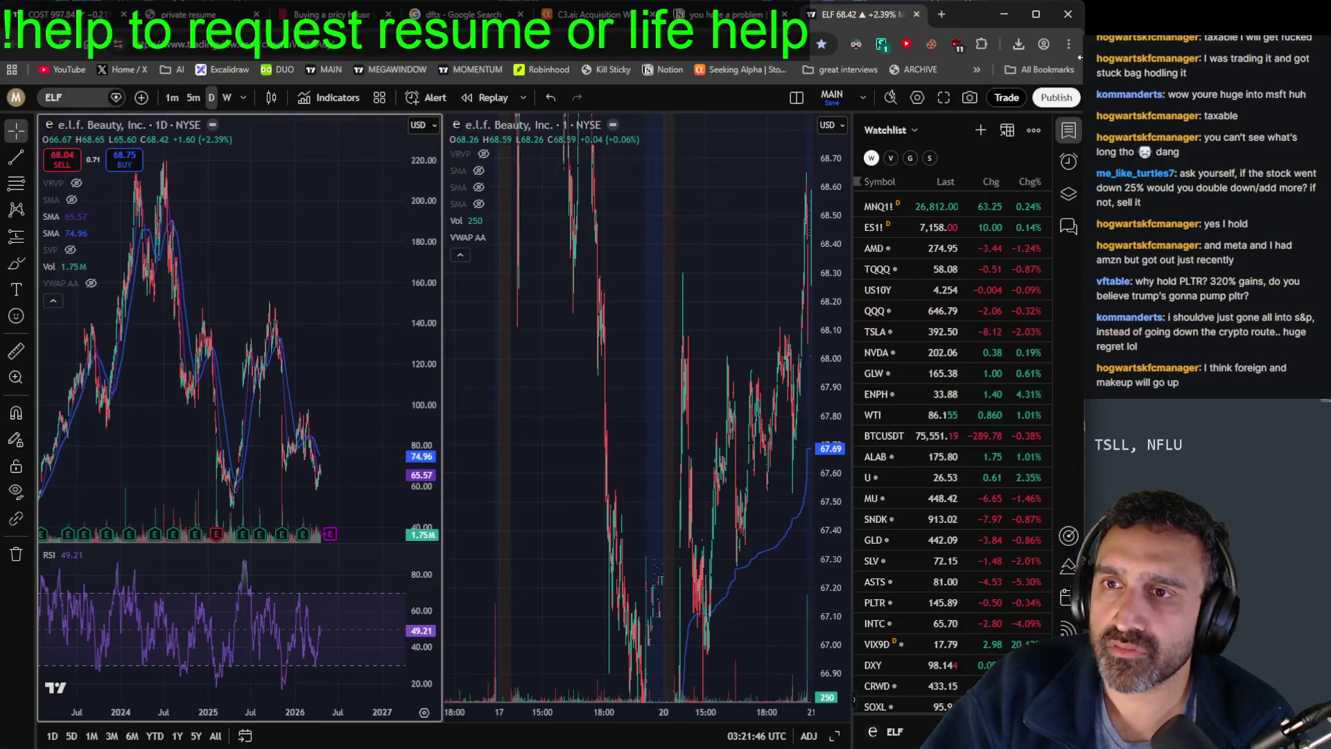
key("ctrl+v")
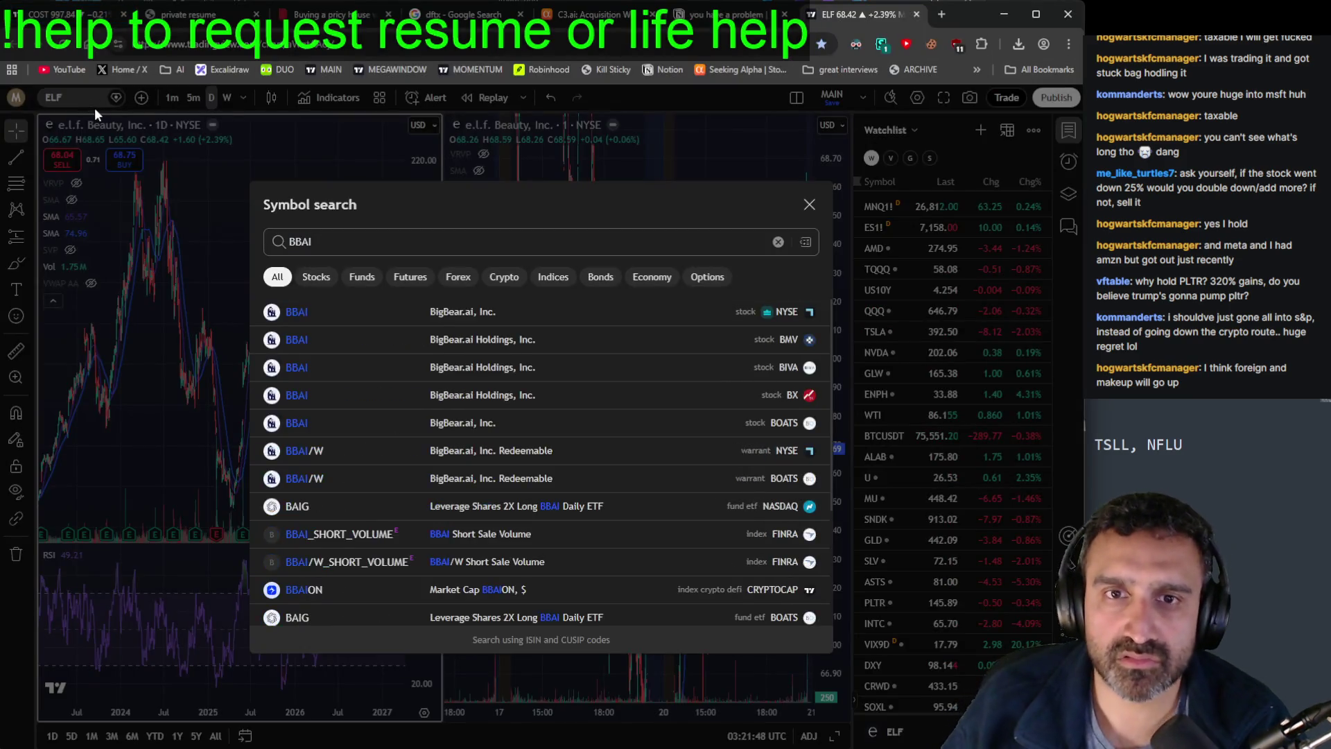
Step: Load BigBear.ai (BBAI) on both charts and make the 1-minute pane active
key("Return")
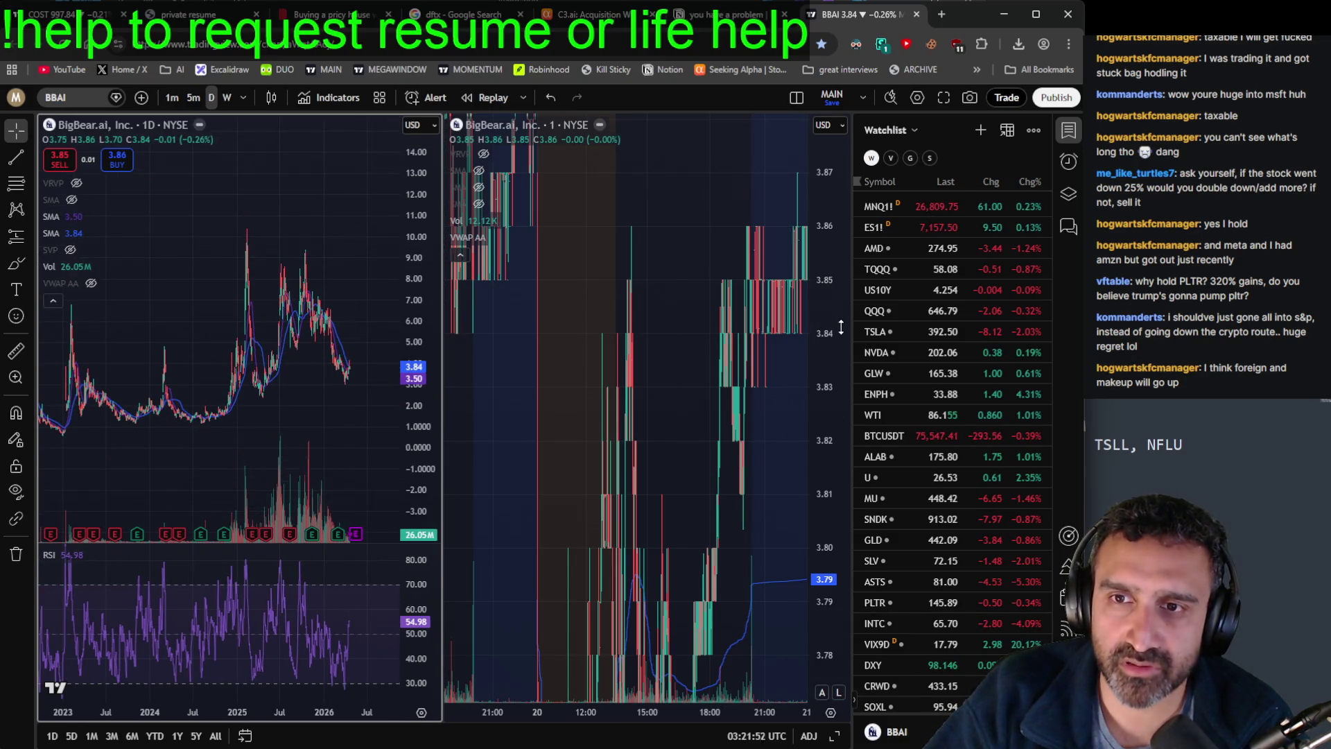
left_click(801, 451)
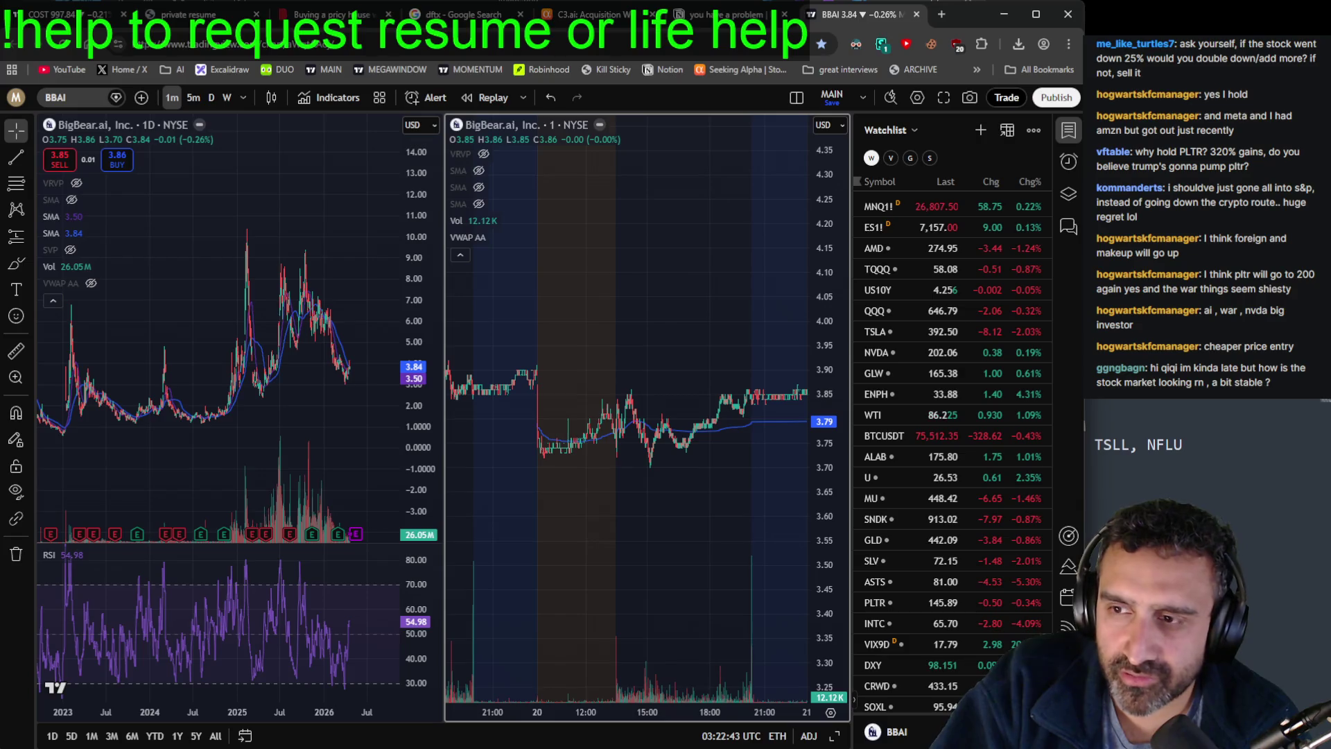
Step: Check the portfolio holdings image, then chart Invesco QQQ Trust (QQQ) from the Watchlist
key("alt+Tab")
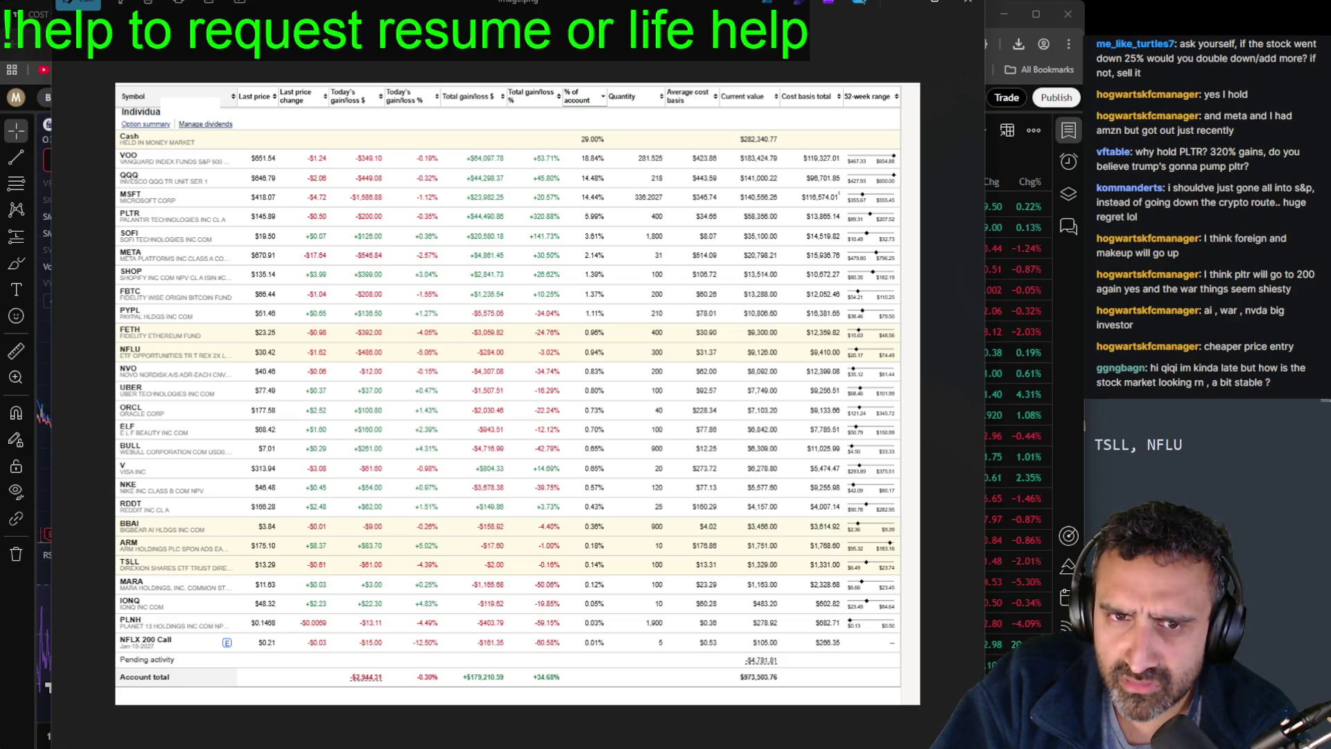
key("alt+Tab")
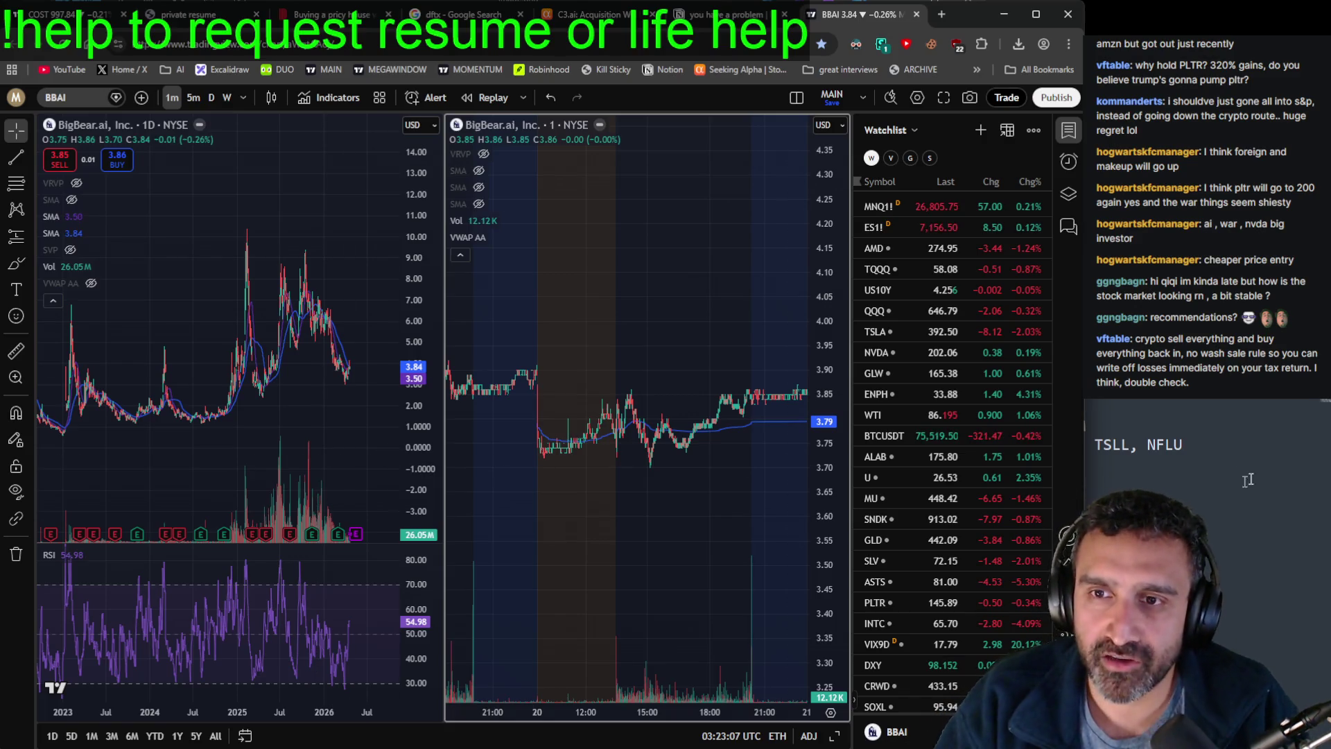
left_click(901, 311)
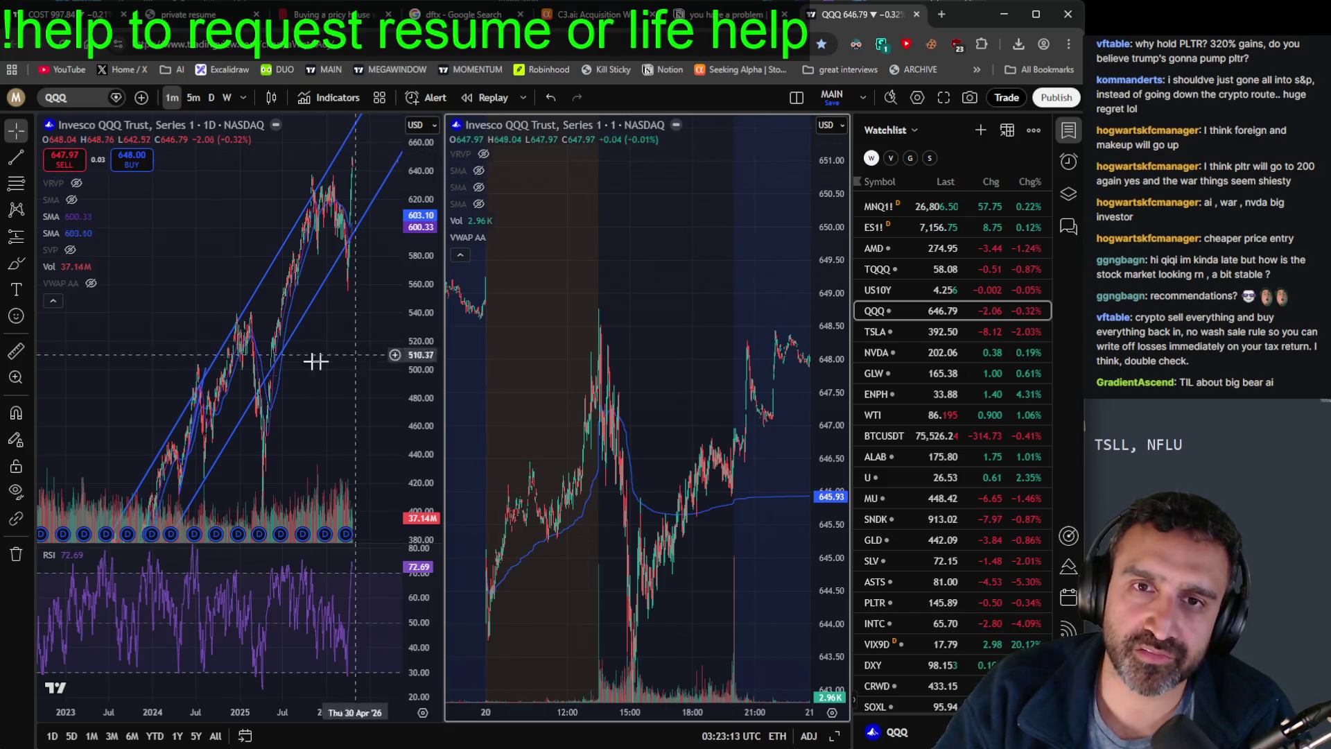
Step: Zoom and compress the QQQ daily chart's price range, then reload BBAI on both charts
scroll(318, 357, "up", 5)
left_click_drag(414, 305, 395, 434)
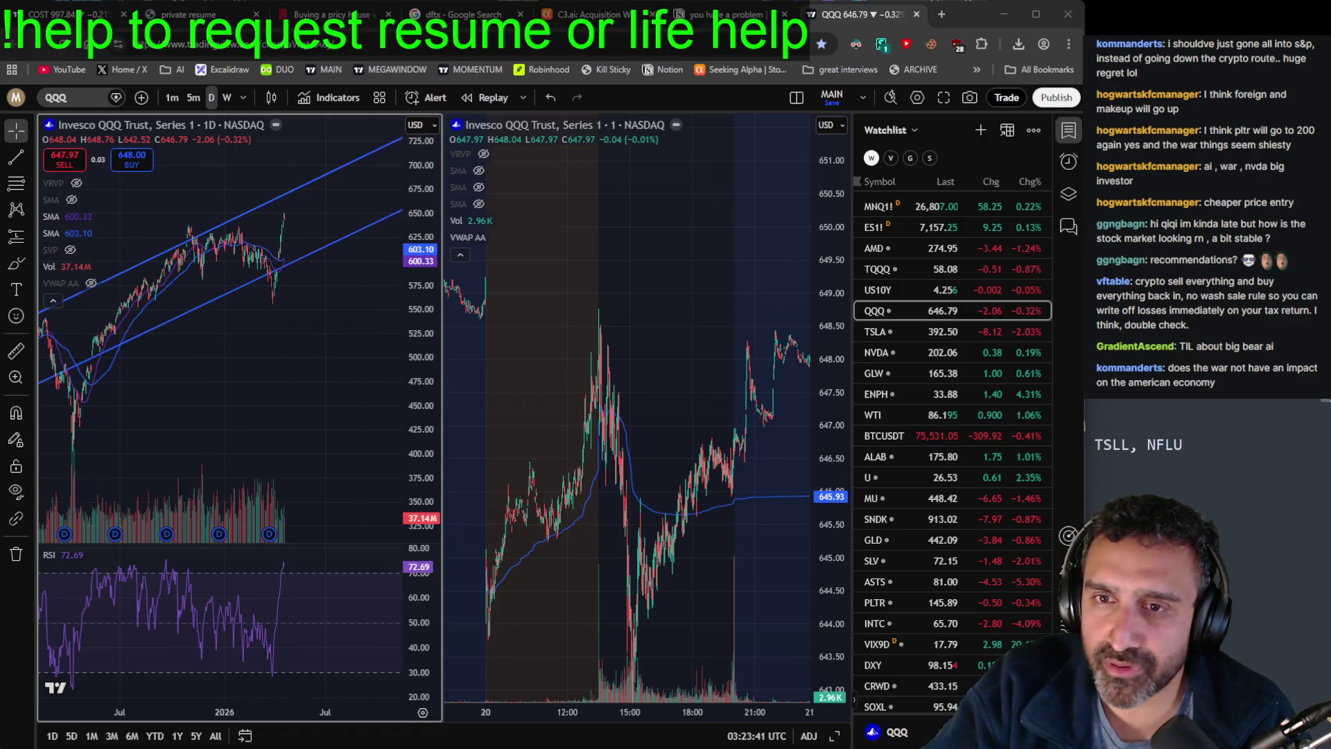
left_click(65, 102)
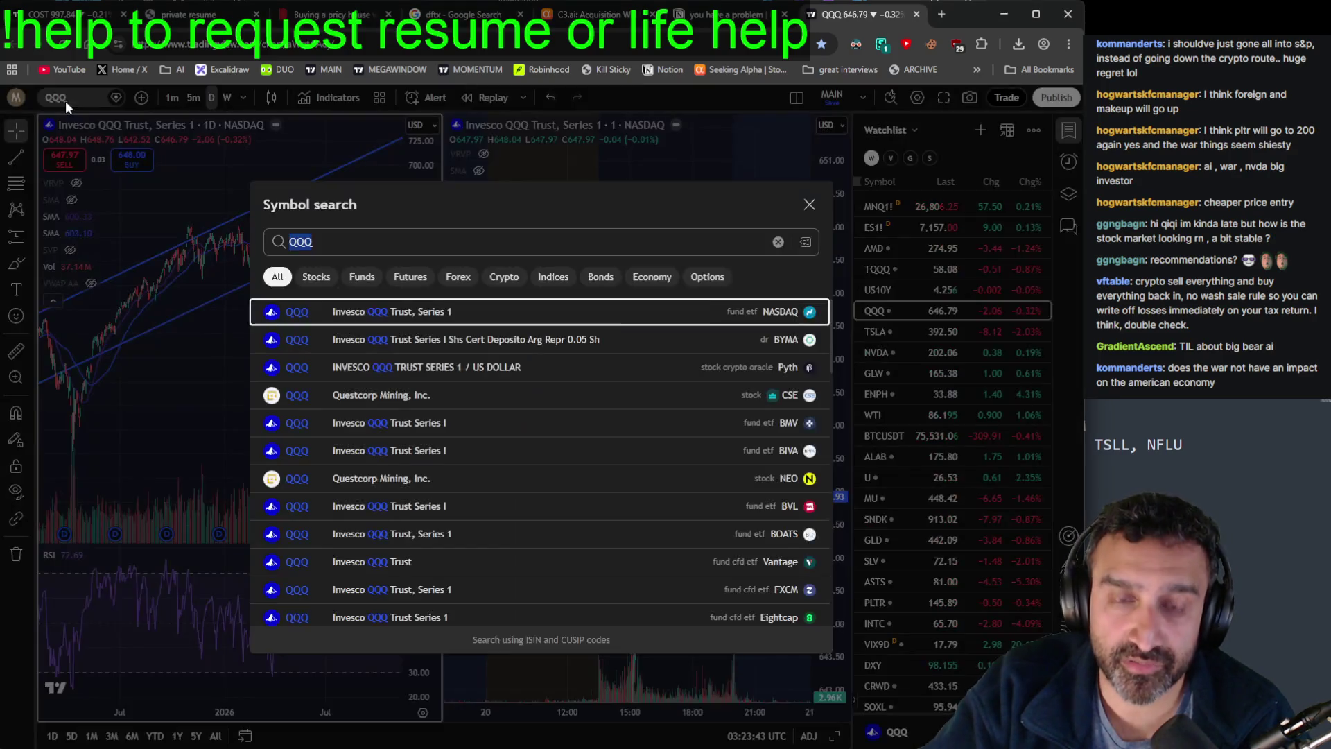
type("BBAI")
key("Return")
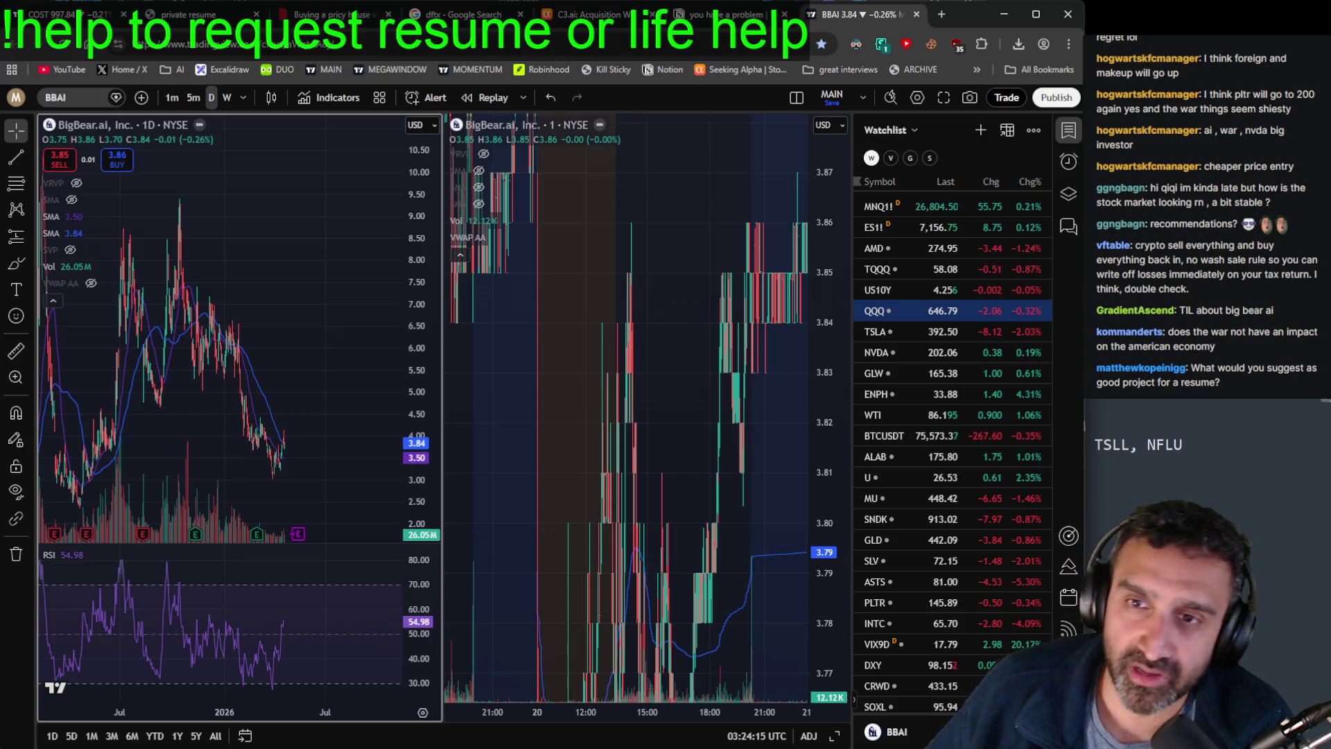
Step: Zoom out the BBAI daily chart's time axis so history reaches back to 2024
scroll(375, 378, "down", 5)
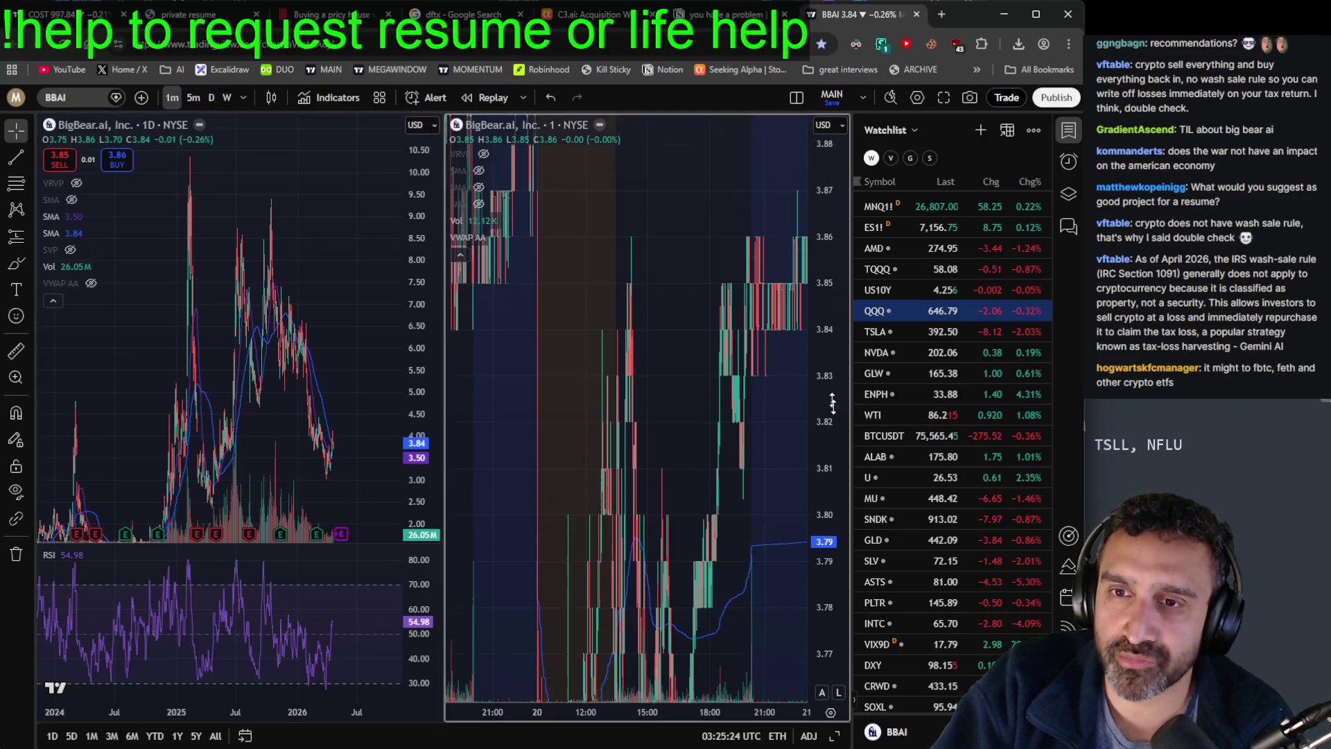
Step: Auto-fit the BBAI 1-minute price scale to the session range of about 3.66–3.98
left_click(624, 416)
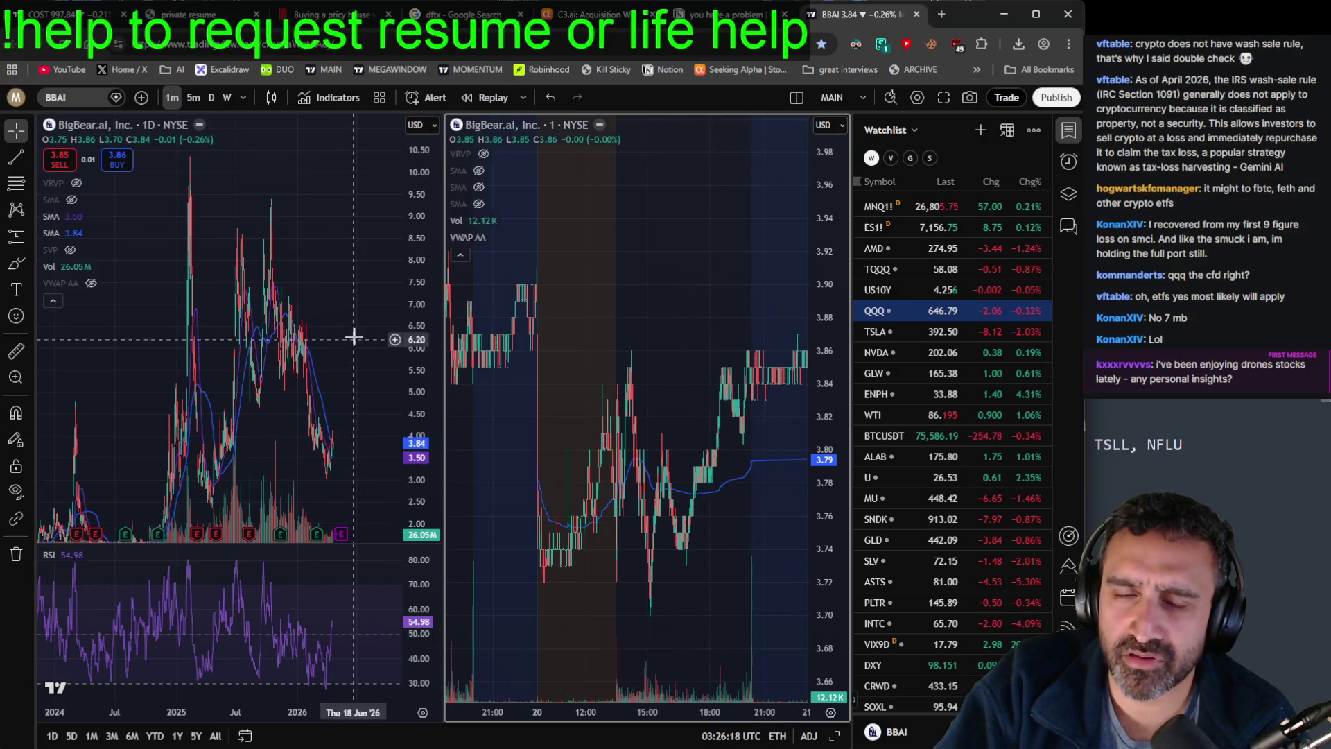
Step: Briefly view QQQ with a widened intraday price range, then chart Kratos (KTOS)
left_click(875, 311)
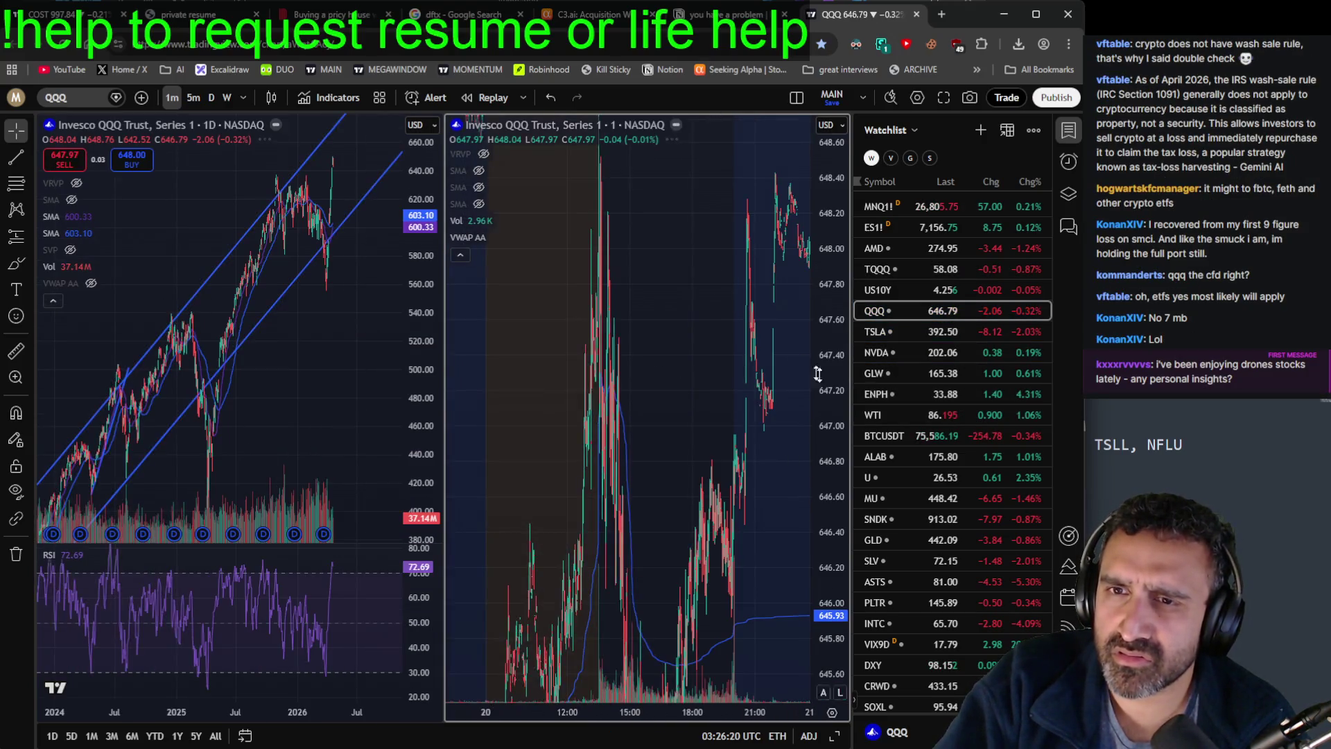
left_click_drag(837, 401, 842, 711)
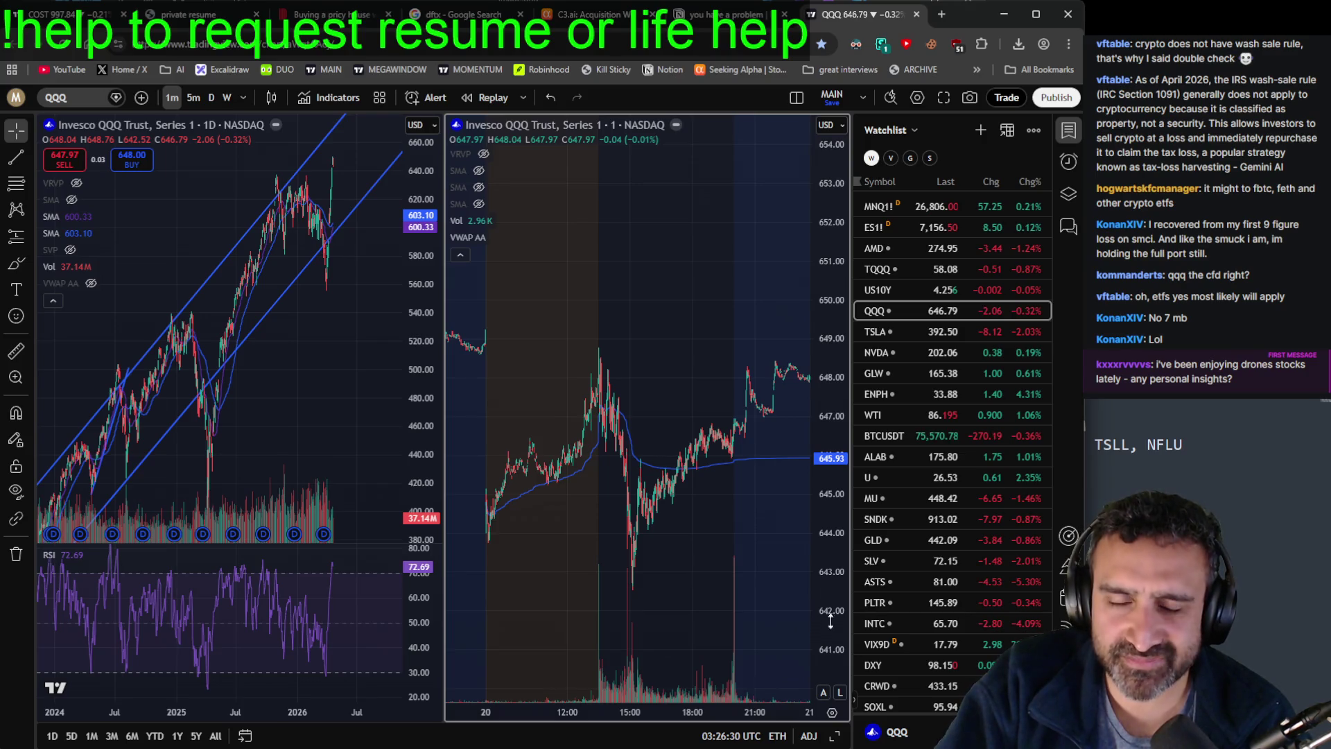
left_click(71, 96)
type("KTOS")
key("Return")
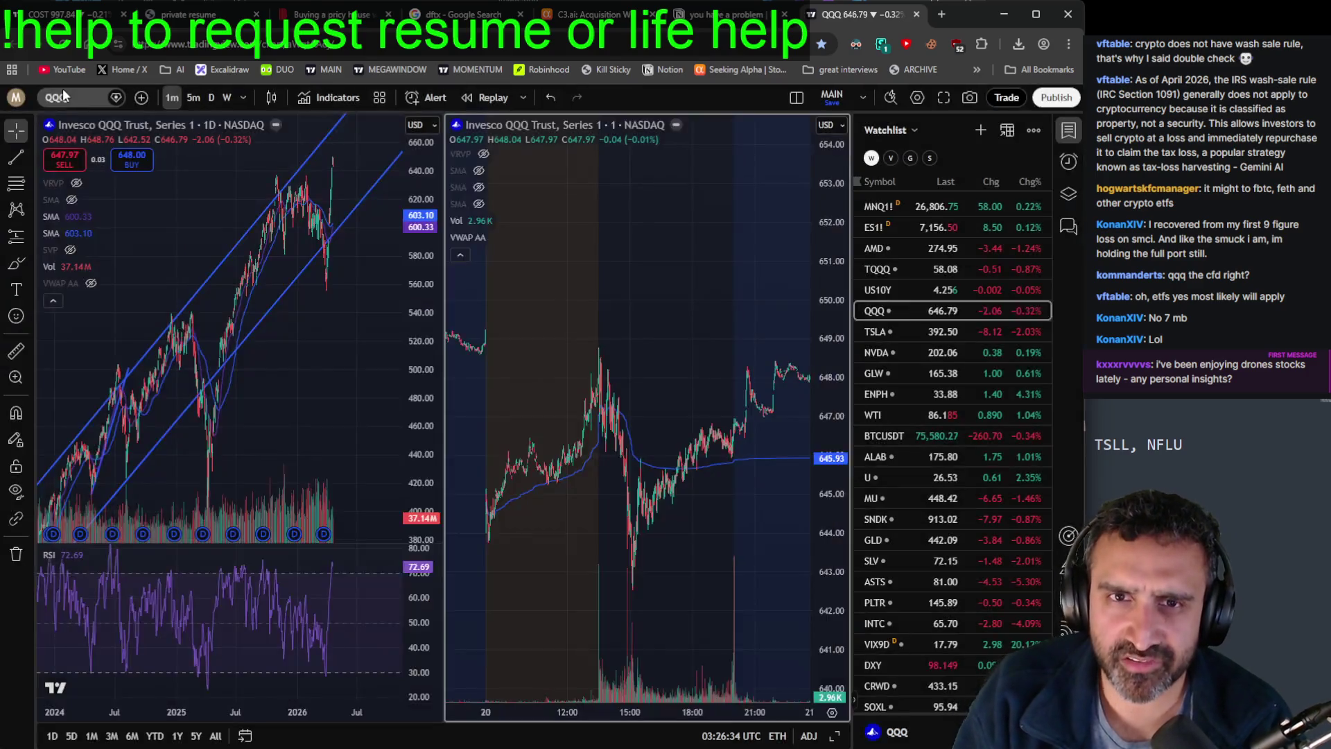
Step: Fit the KTOS 1-minute series and pan through its 16–20 April bars
double_click(819, 463)
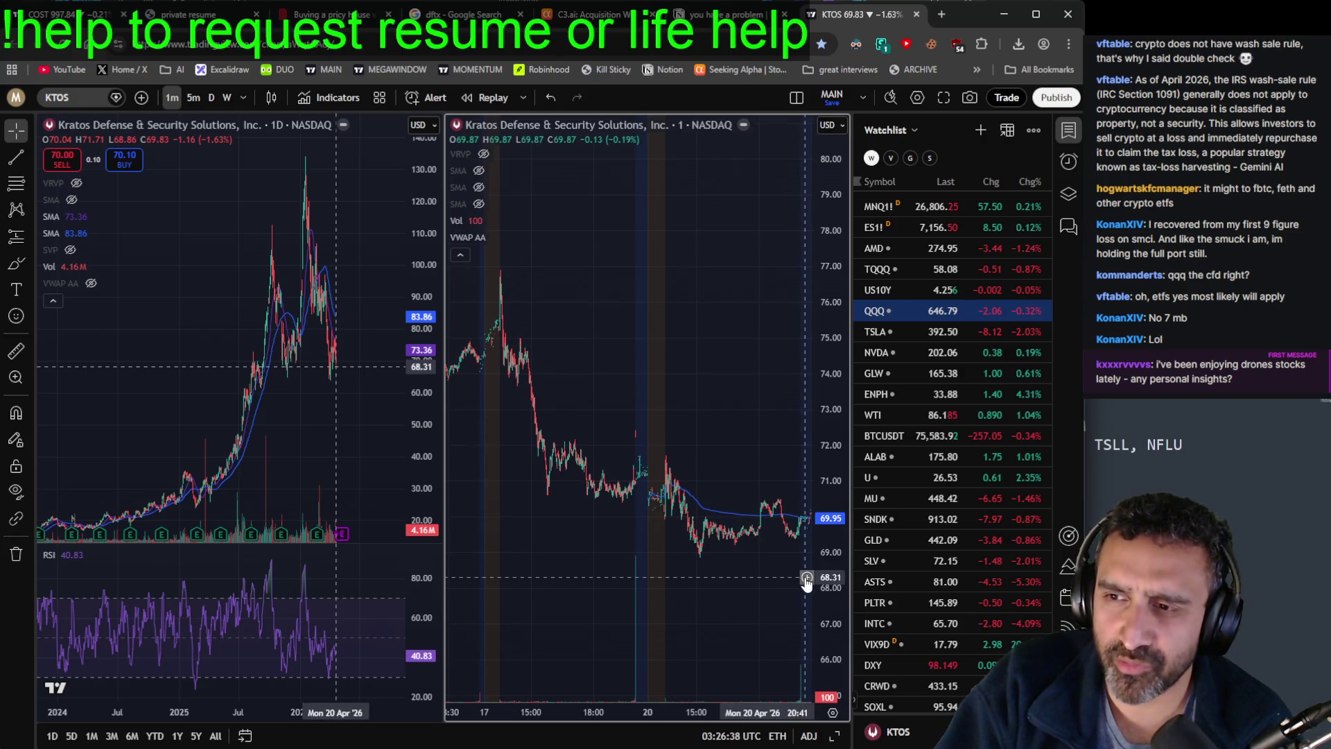
scroll(155, 389, "up", 3)
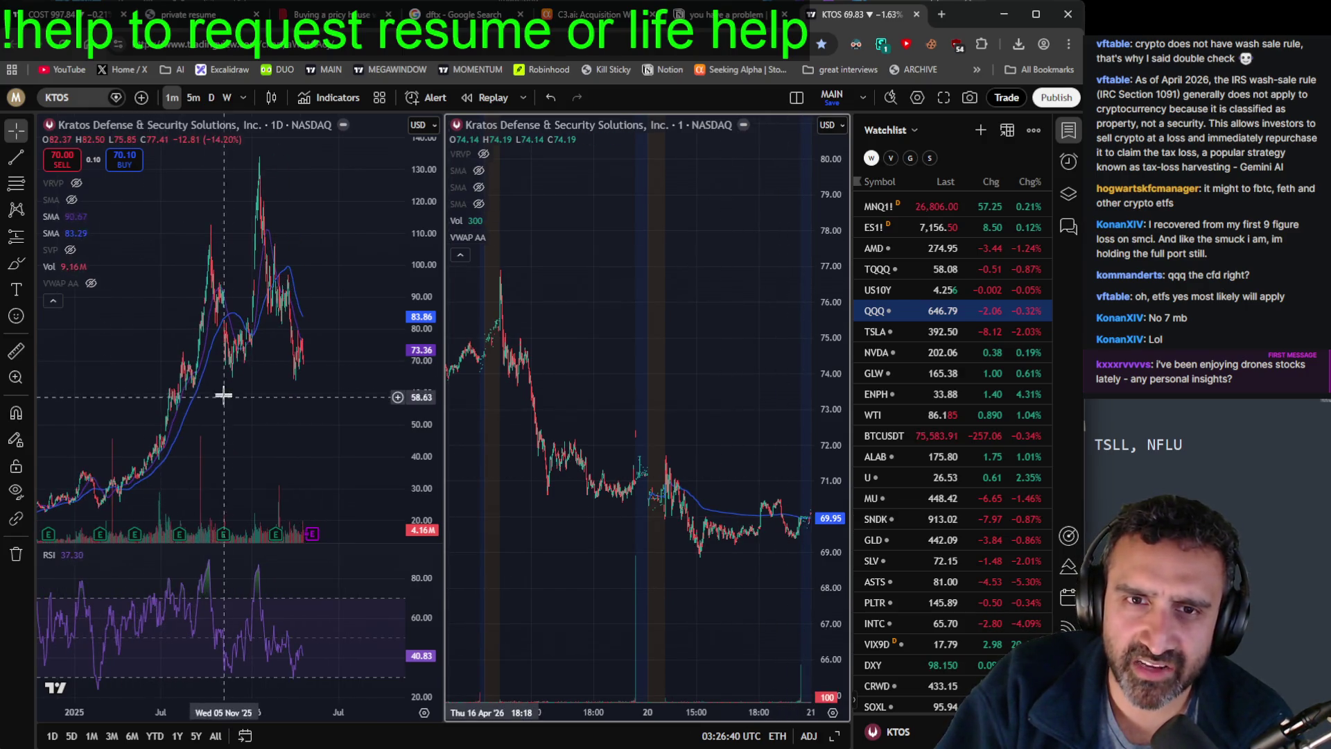
mouse_move(730, 442)
left_mouse_down()
mouse_move(576, 338)
mouse_move(655, 357)
left_mouse_up()
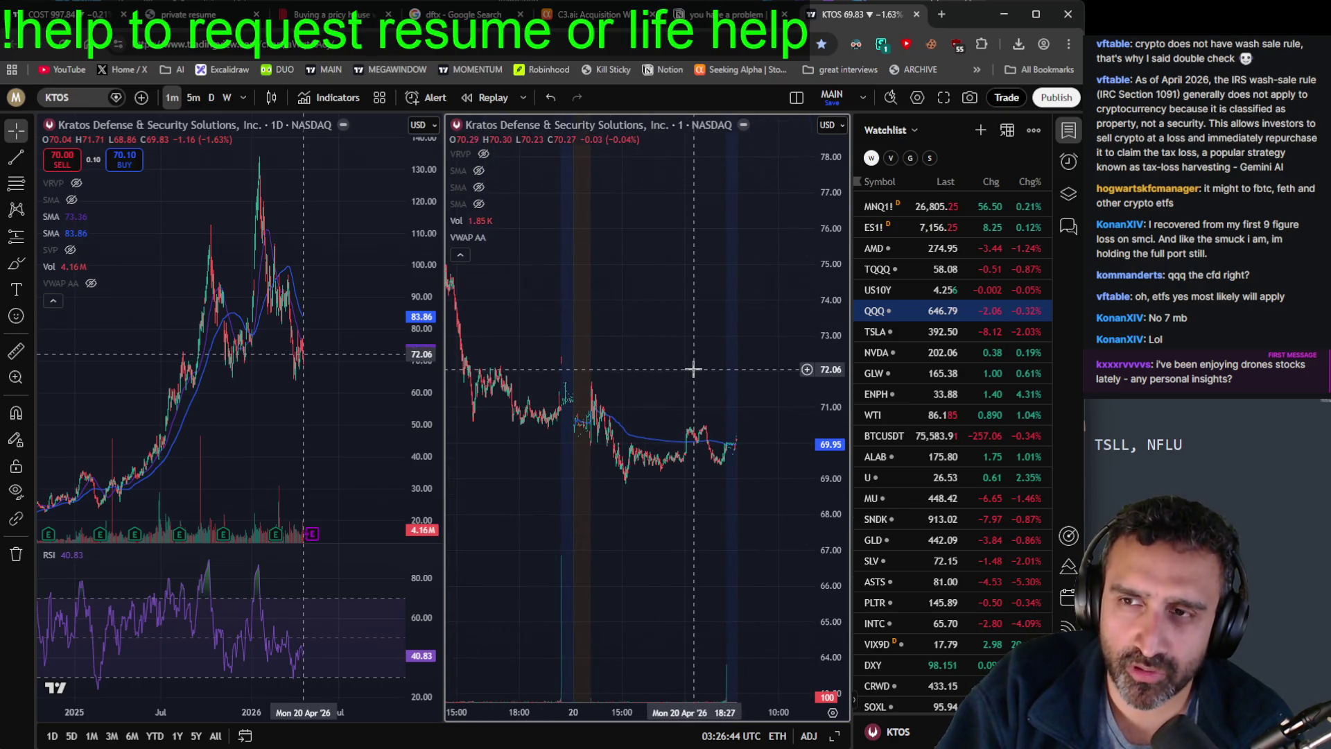
mouse_move(663, 285)
left_mouse_down()
mouse_move(659, 333)
mouse_move(725, 333)
mouse_move(729, 296)
left_mouse_up()
mouse_move(732, 386)
left_mouse_down()
mouse_move(537, 221)
mouse_move(580, 297)
mouse_move(607, 276)
mouse_move(511, 289)
left_mouse_up()
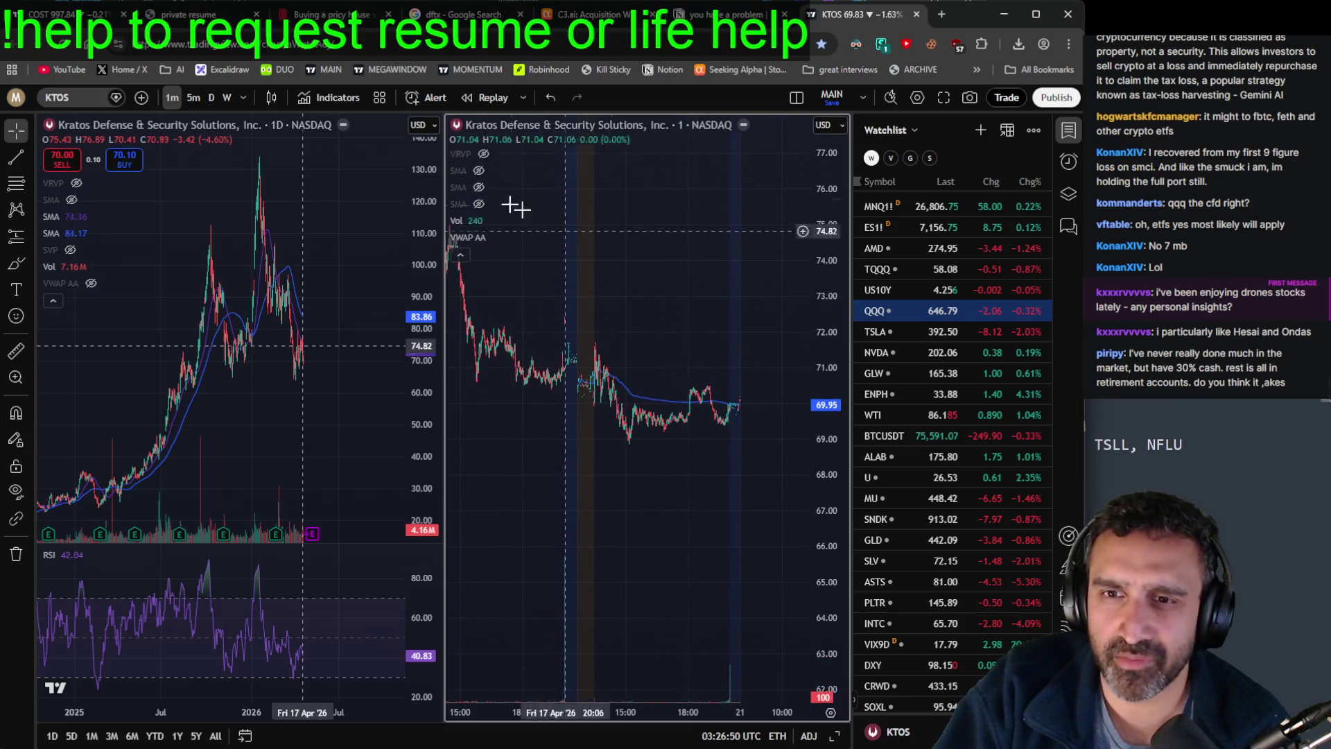
left_click_drag(500, 208, 614, 259)
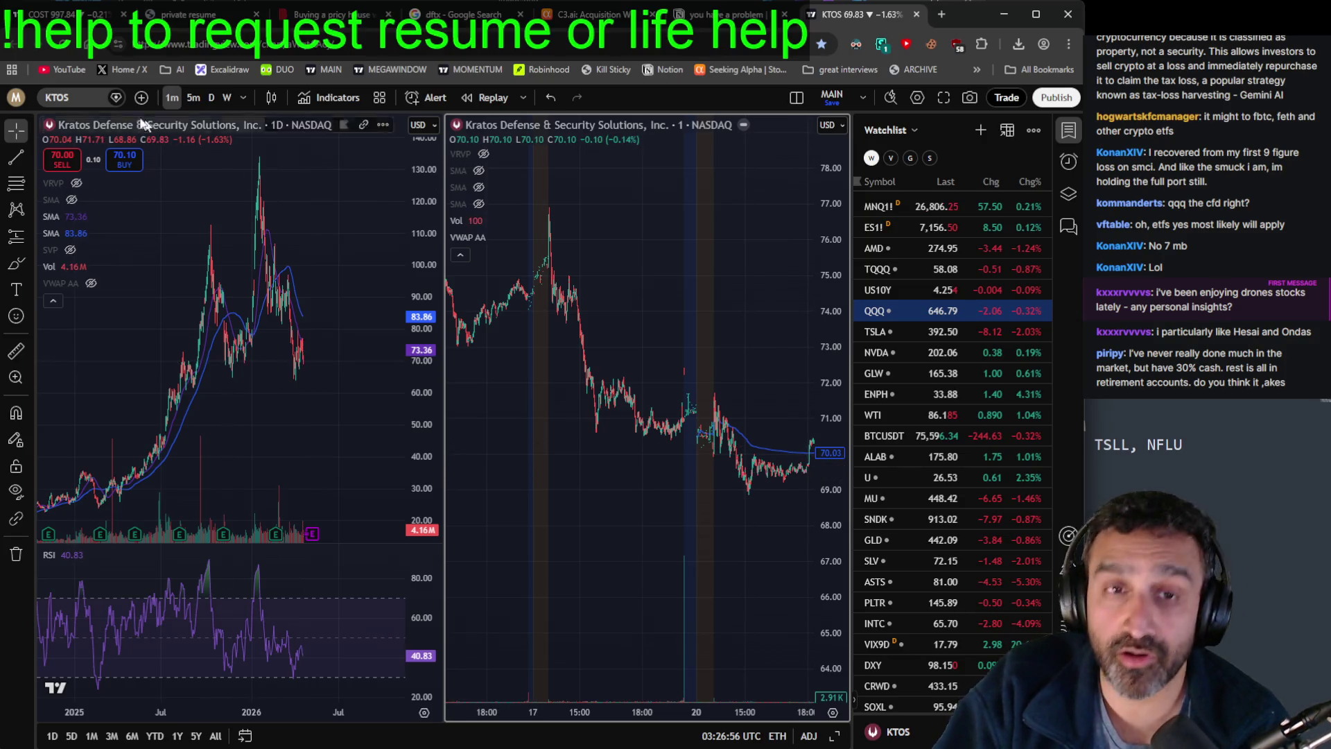
Step: Enter the ticker ONDS in Symbol search to load Ondas on both charts
left_click(85, 101)
type("onds")
key("Return")
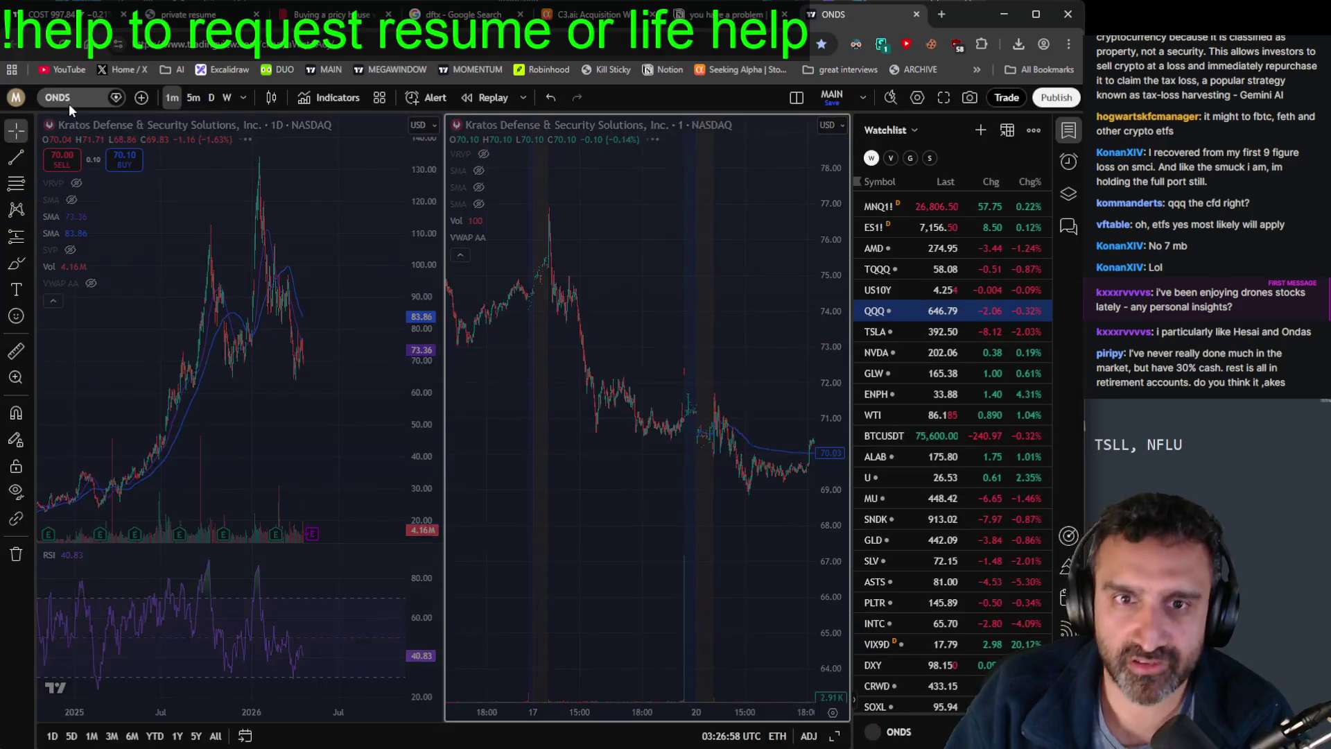
Step: Widen the ONDS daily view back to mid-2025 and refit and pan its 1-minute chart
scroll(363, 344, "up", 3)
mouse_move(363, 344)
left_mouse_down()
mouse_move(277, 389)
mouse_move(357, 345)
left_mouse_up()
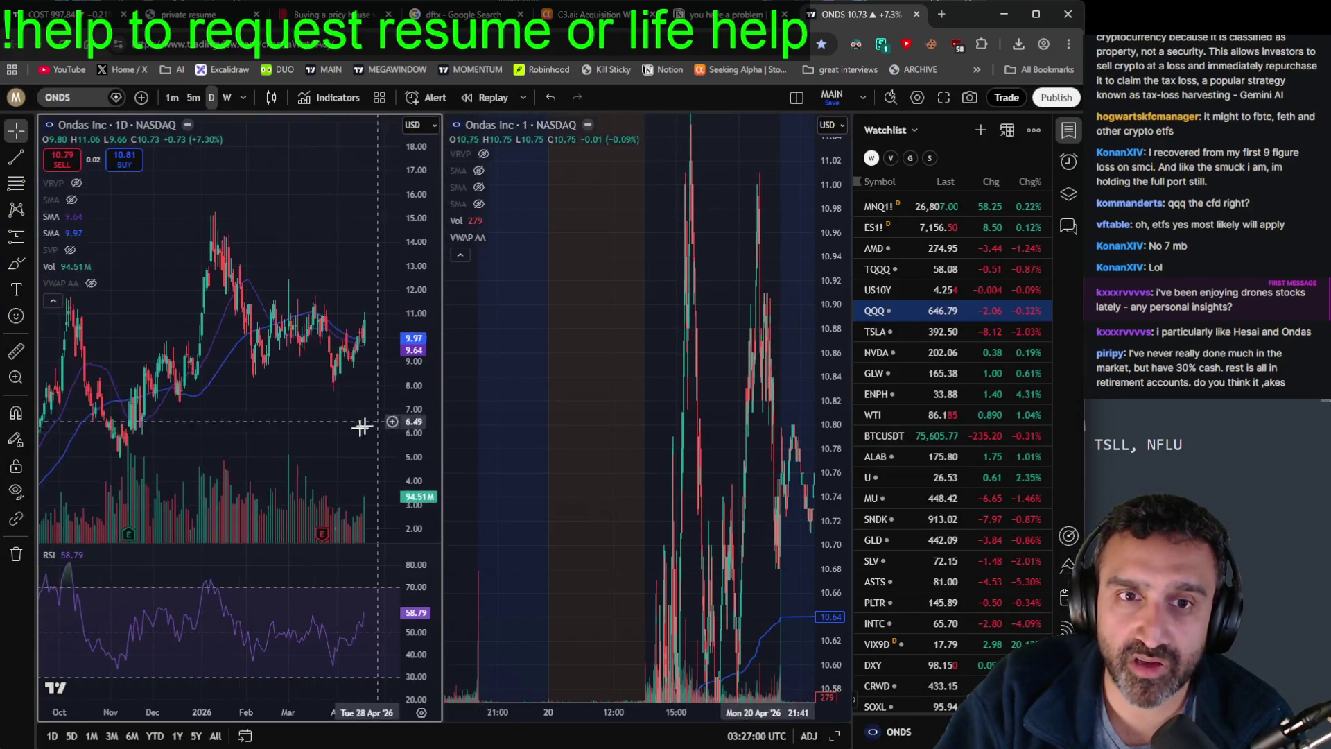
left_click(717, 547)
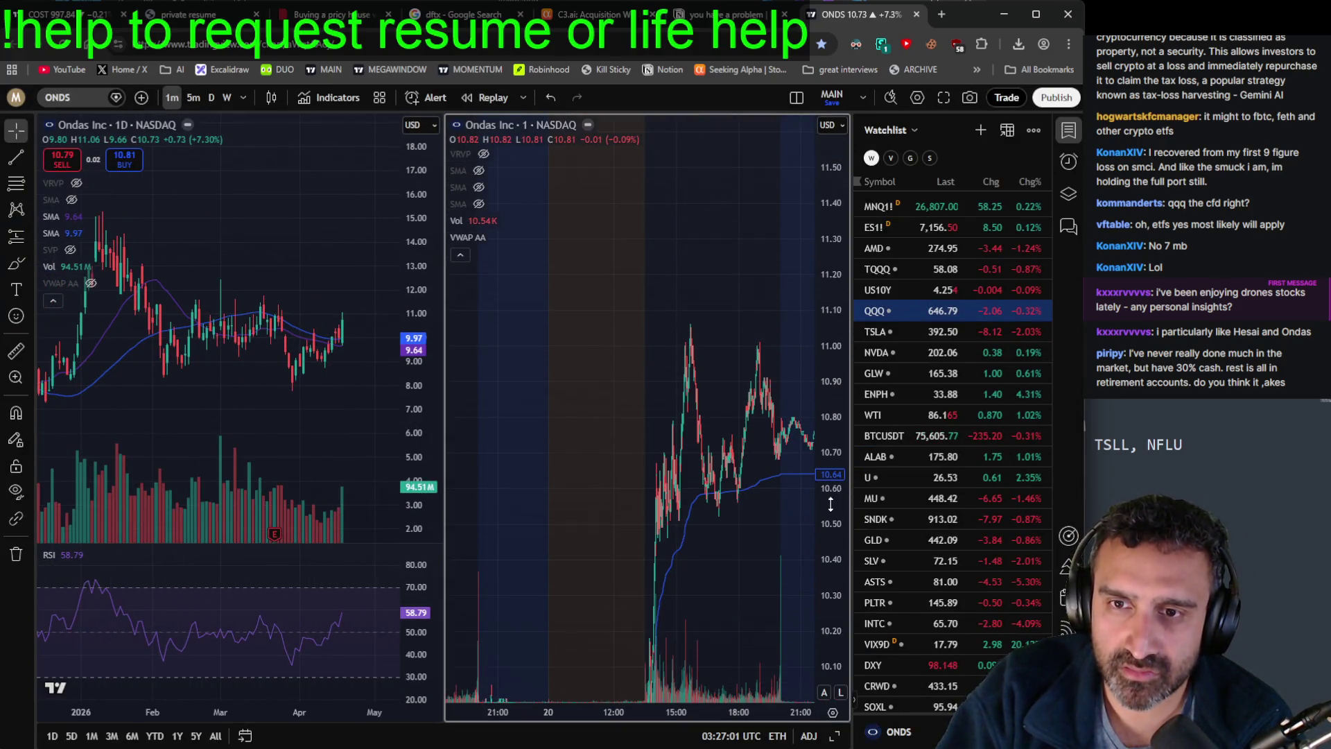
mouse_move(717, 548)
left_mouse_down()
mouse_move(701, 513)
mouse_move(591, 586)
mouse_move(669, 484)
mouse_move(742, 469)
left_mouse_up()
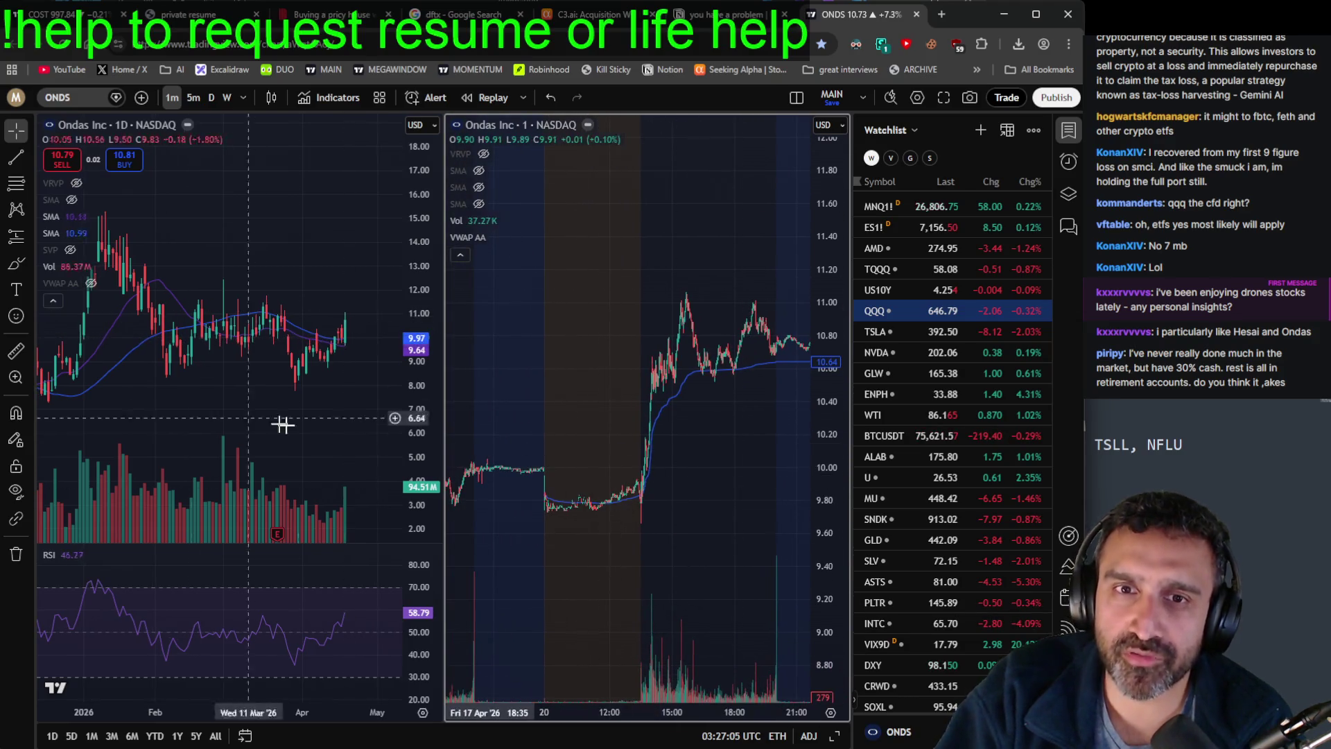
scroll(270, 421, "down", 2)
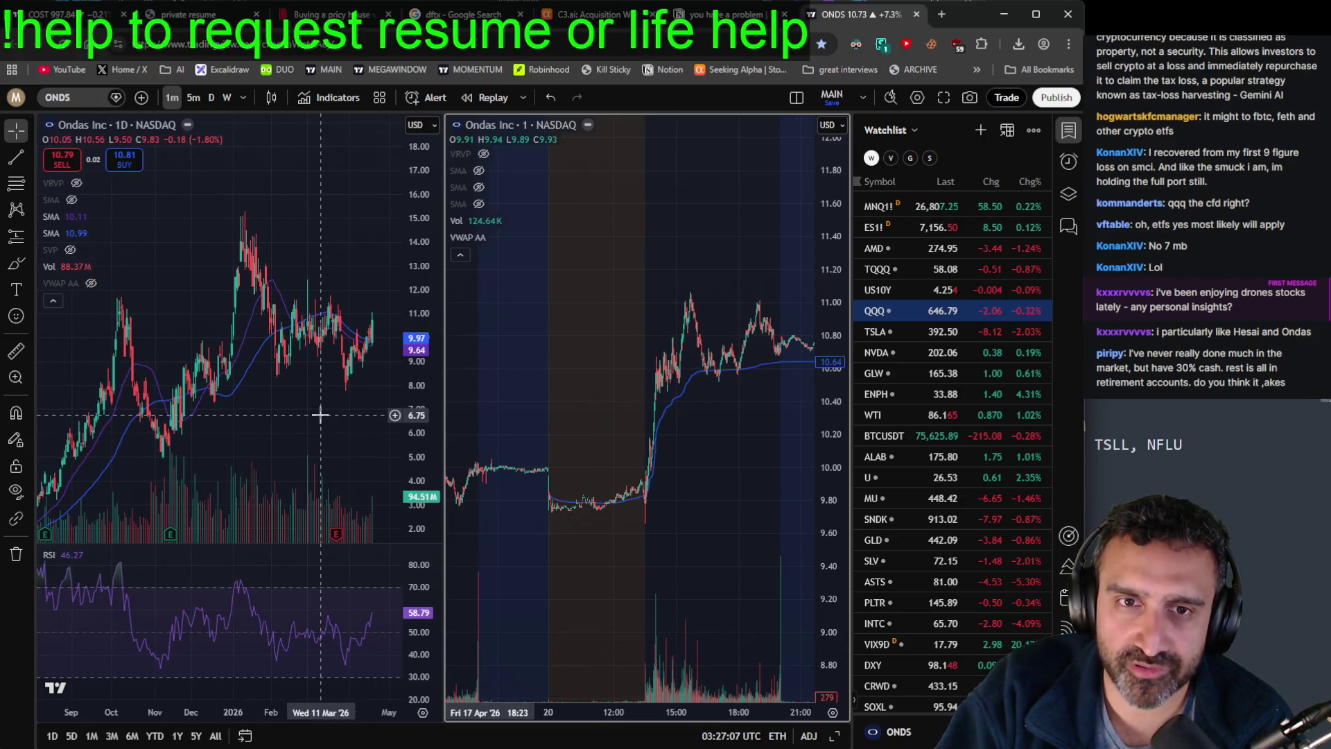
scroll(342, 335, "down", 3)
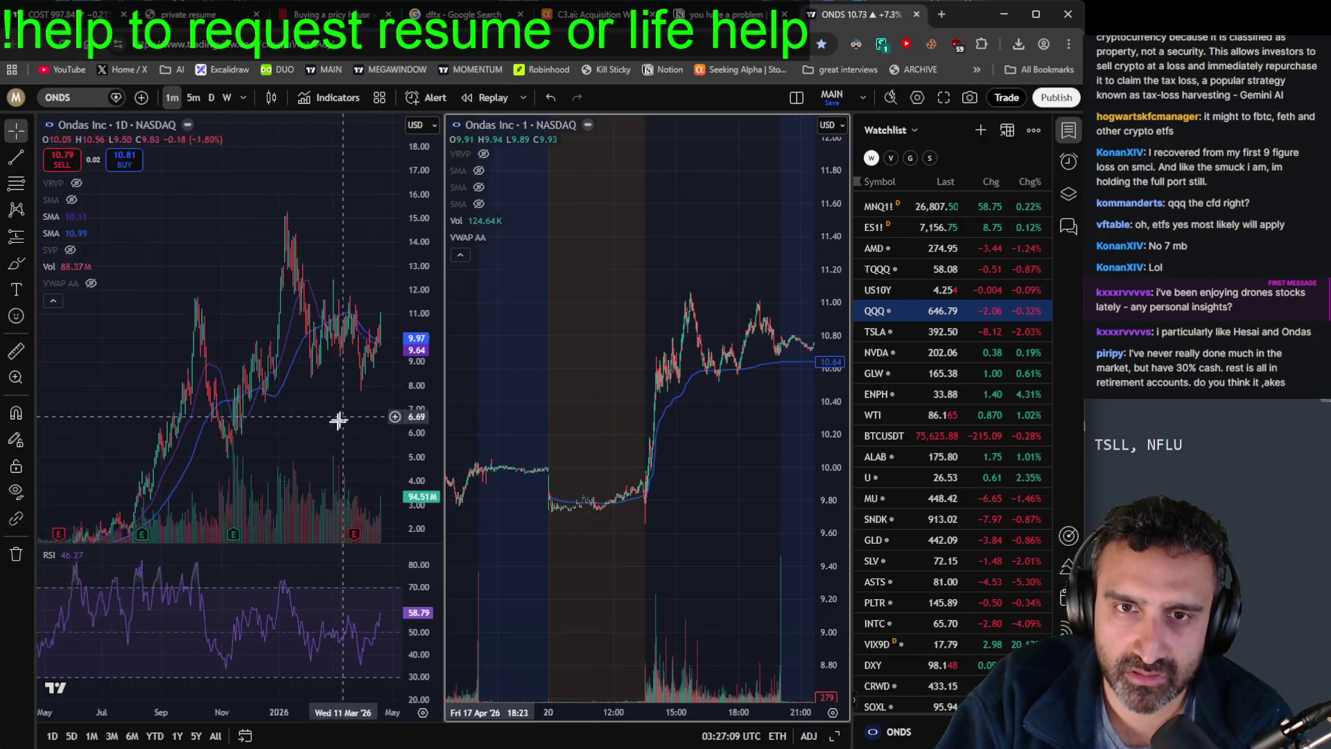
left_click_drag(423, 443, 433, 487)
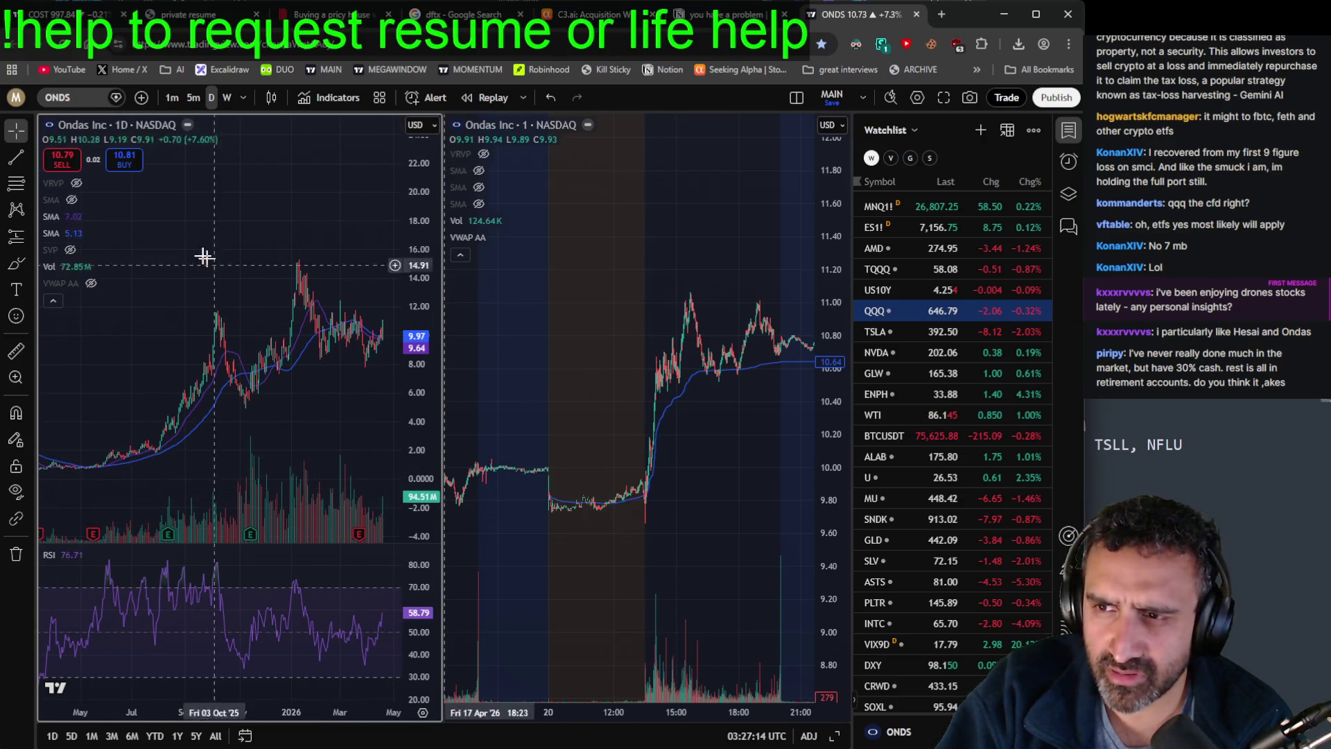
Step: Enter HESAI in Symbol search, which TradingView reports as a nonexistent symbol
left_click(68, 103)
type("HESAI")
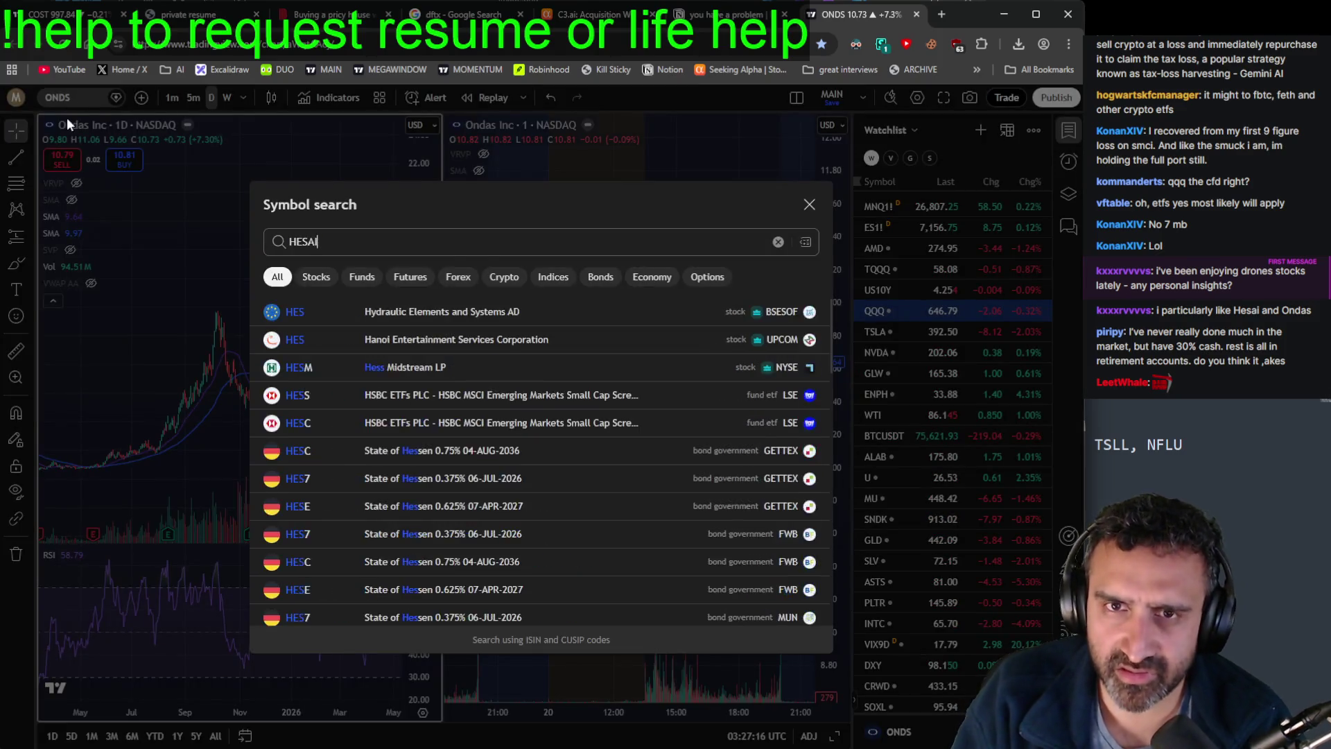
key("Return")
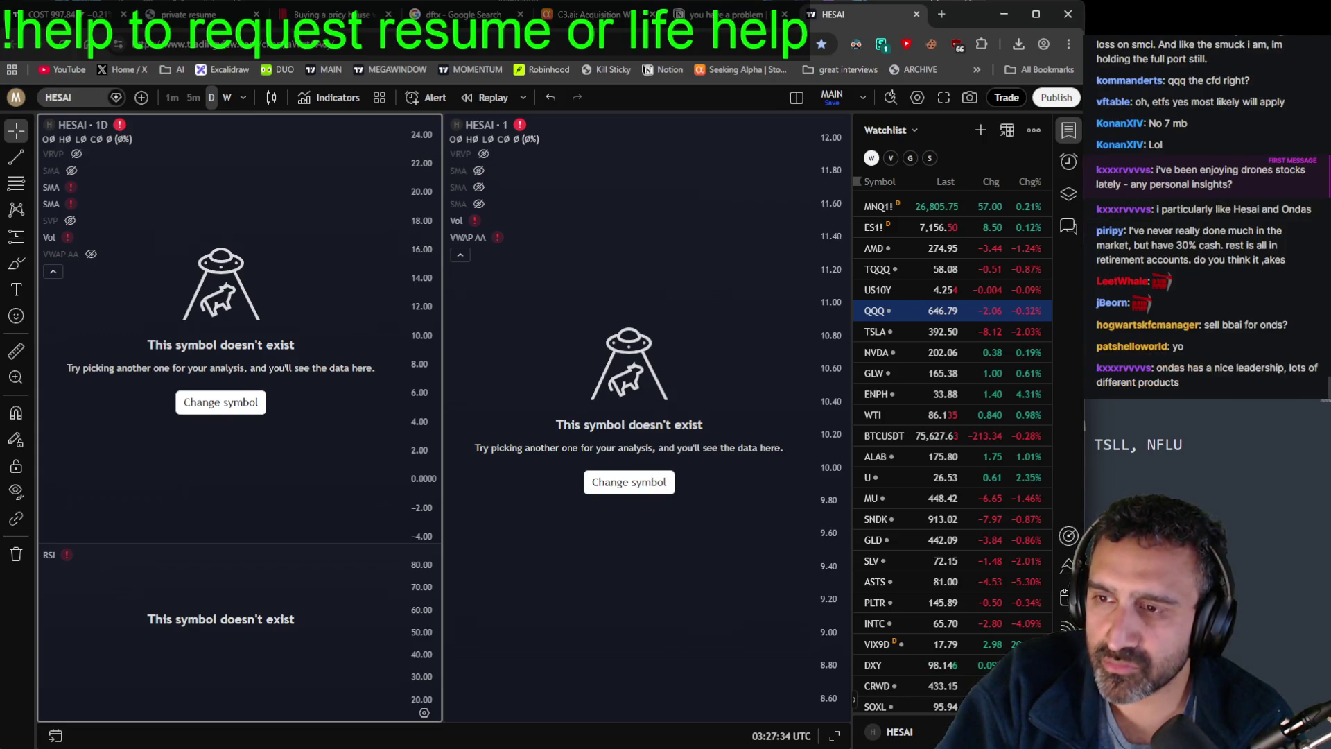
key("alt+Tab")
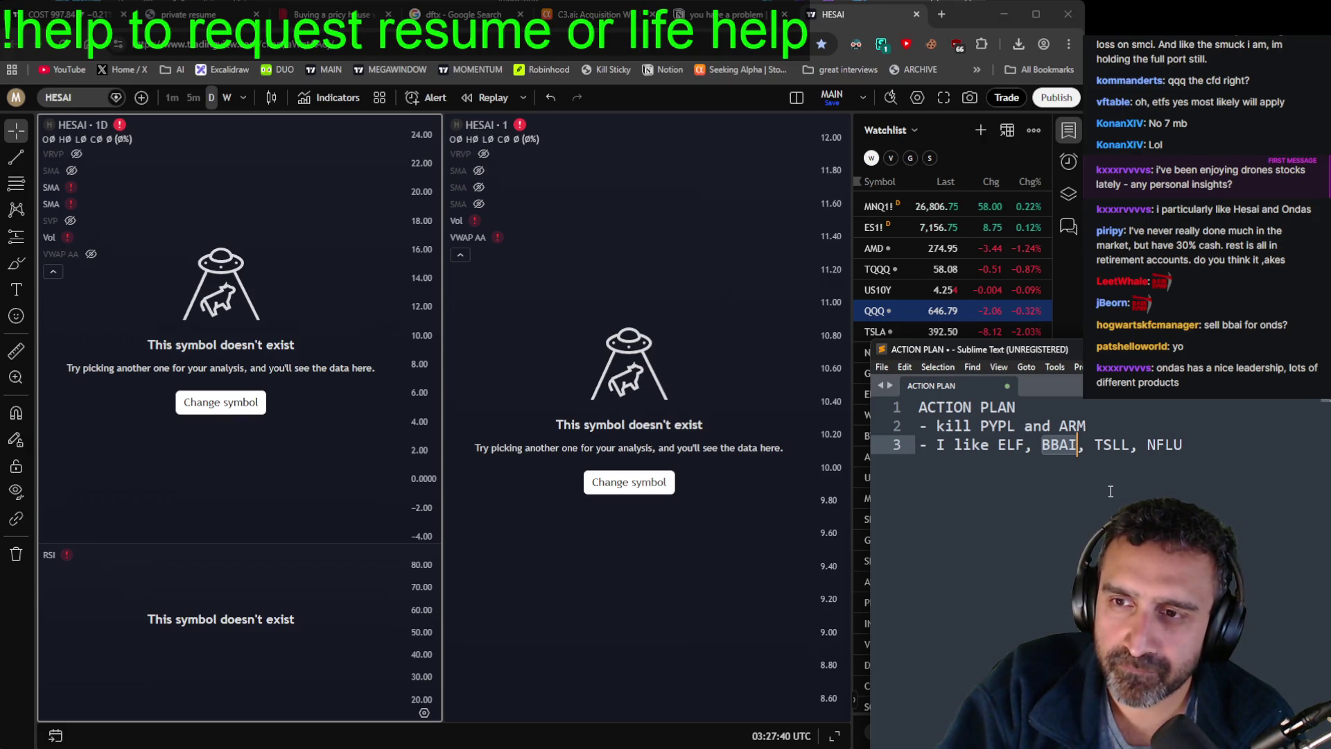
Step: Highlight the liked tickers ELF, BBAI, TSLL, NFLU on line 3, then return to the portfolio screenshot
left_click_drag(1186, 445, 1001, 437)
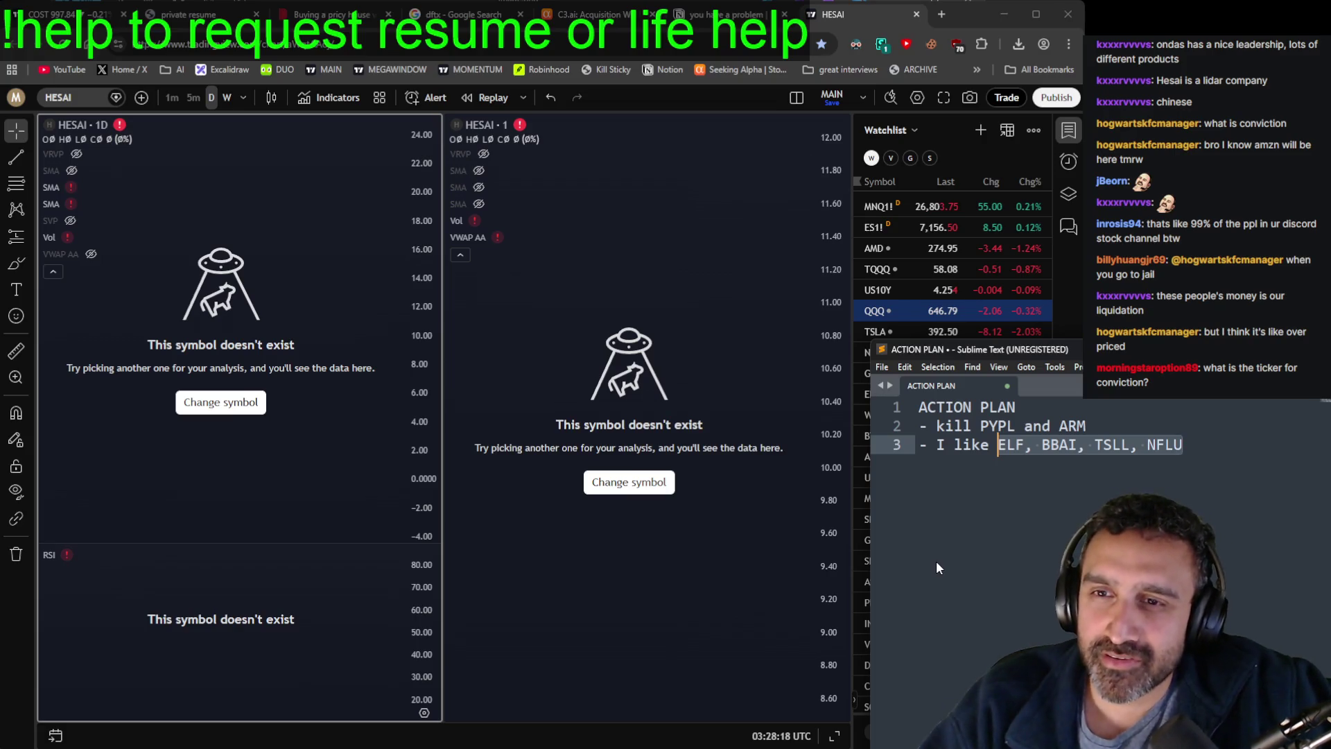
left_click(1225, 449)
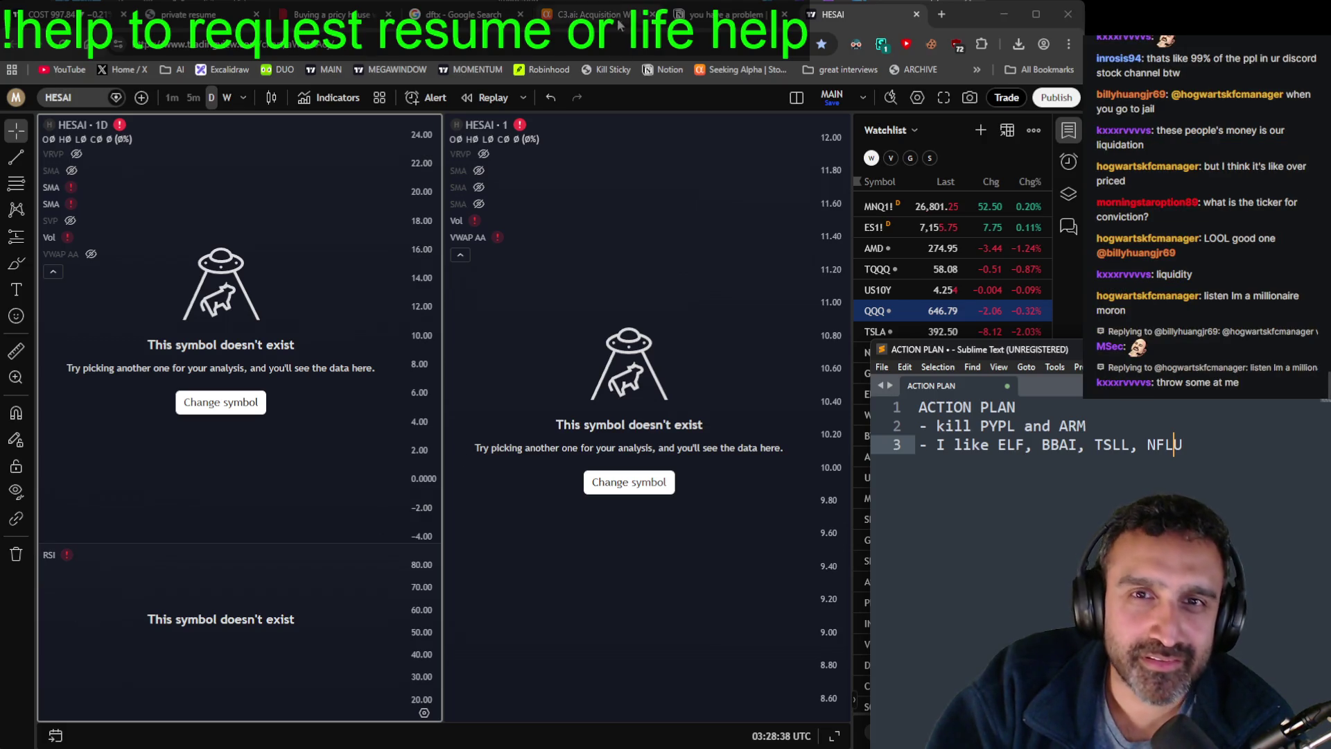
key("alt+Tab")
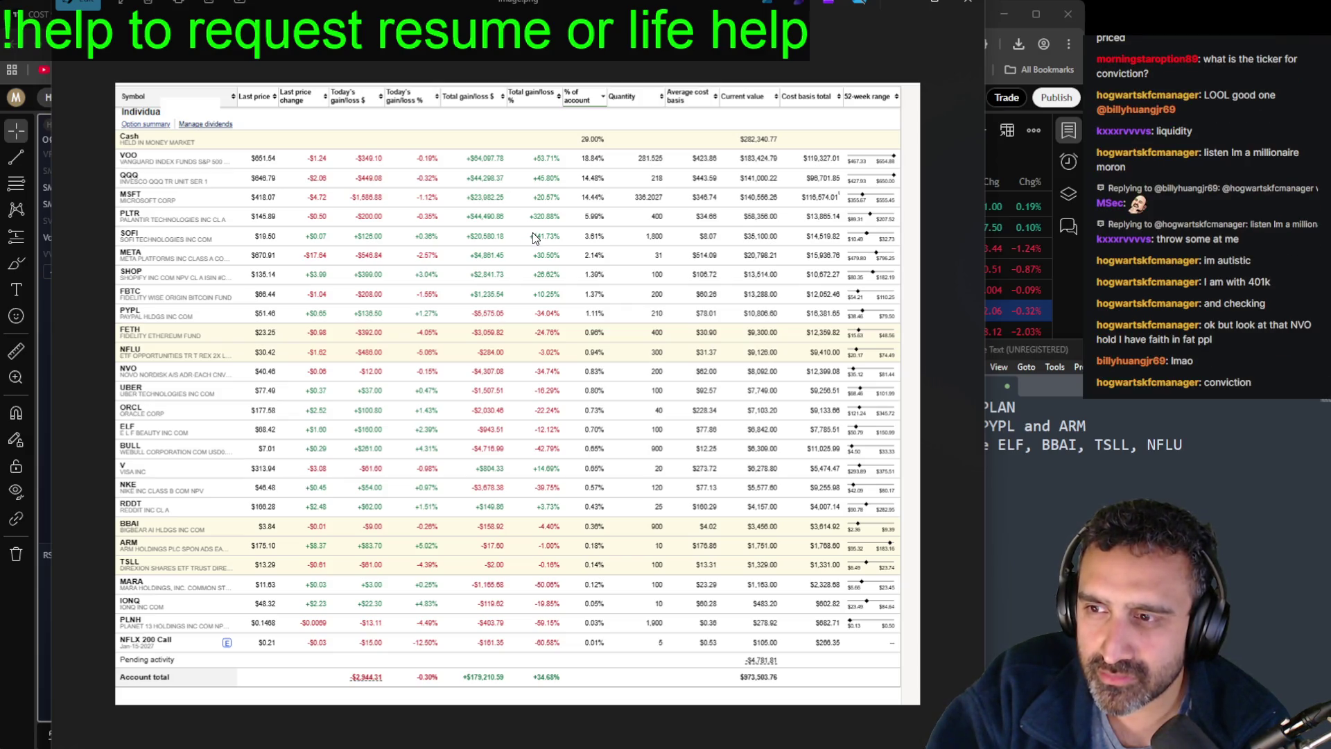
Step: Dismiss the portfolio holdings screenshot to reveal the HESAI chart layout and watchlist
key("Escape")
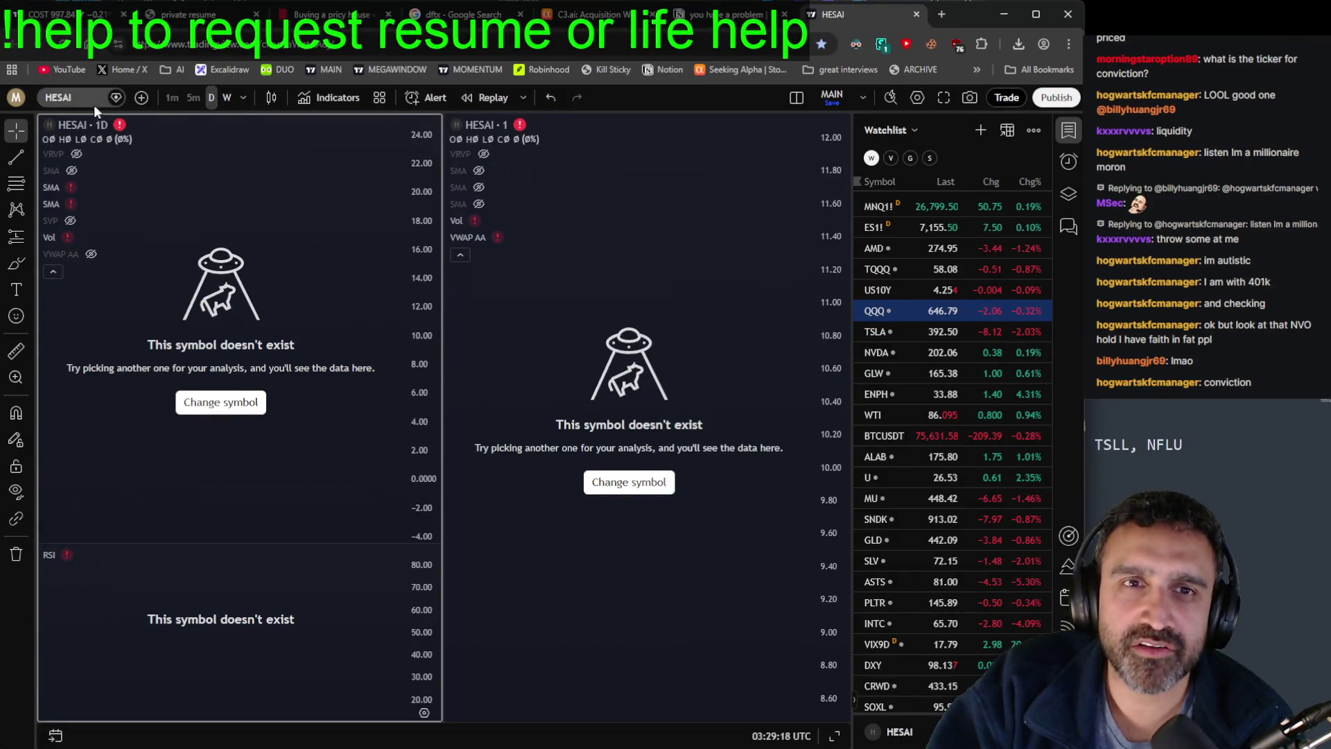
Step: Chart Novo Nordisk (NVO) and rescale the daily pane to show the full peak with future space
left_click(61, 97)
type("NVO")
key("Return")
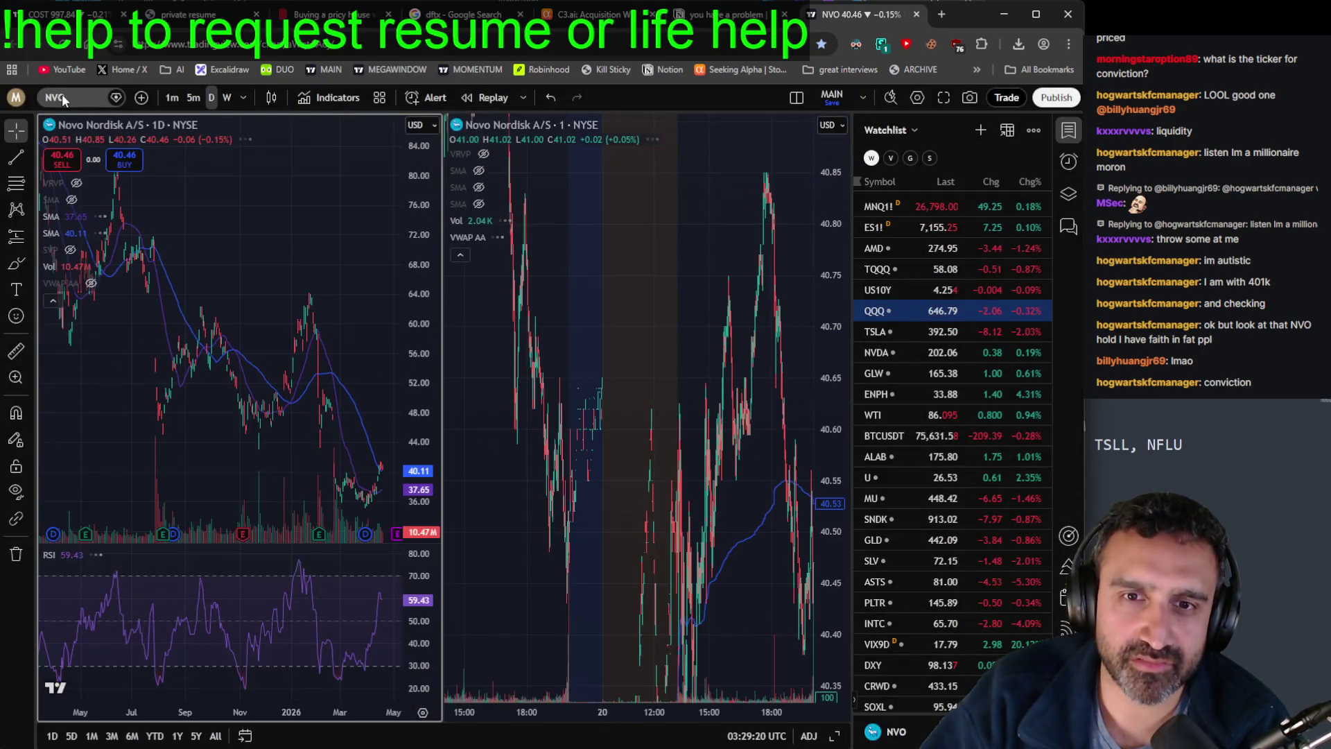
left_click_drag(424, 447, 424, 485)
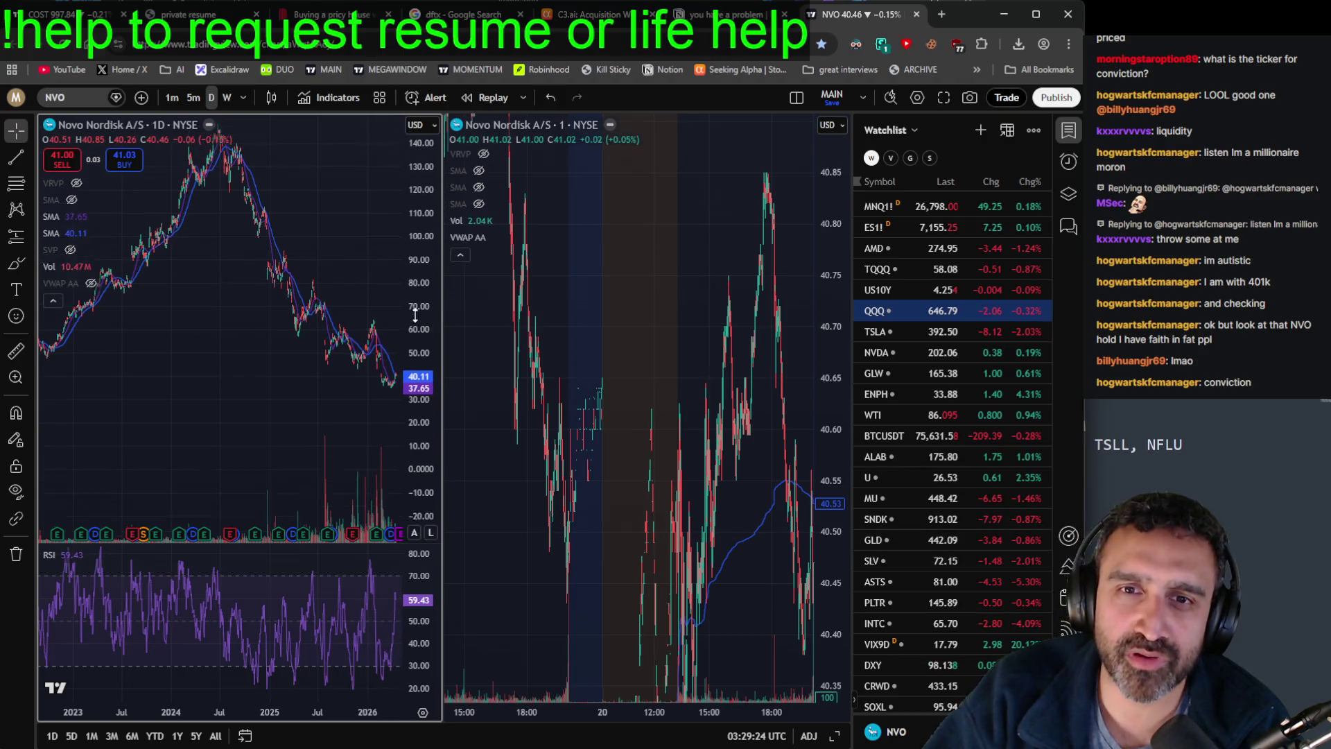
left_click_drag(399, 272, 314, 270)
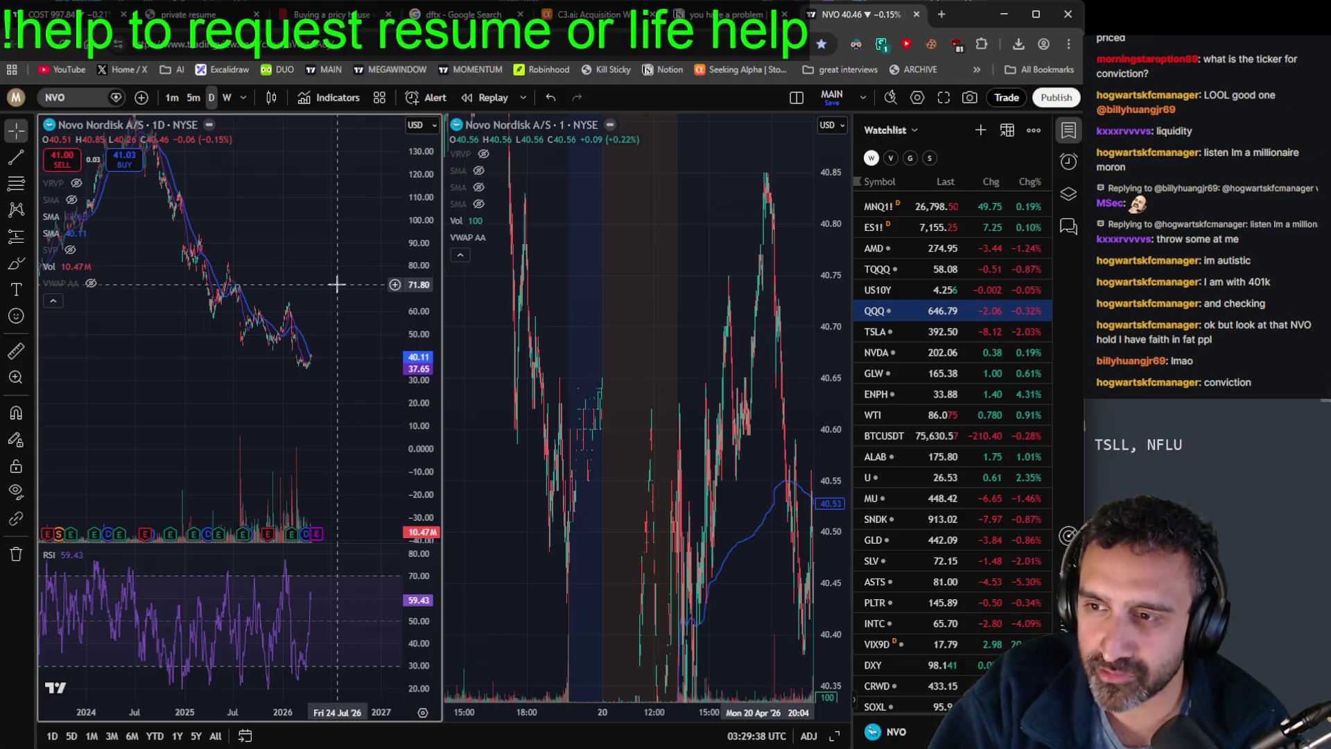
Step: Select AMD in the watchlist, then pan and compress the 1-minute NVO chart to the latest bars
left_click(875, 248)
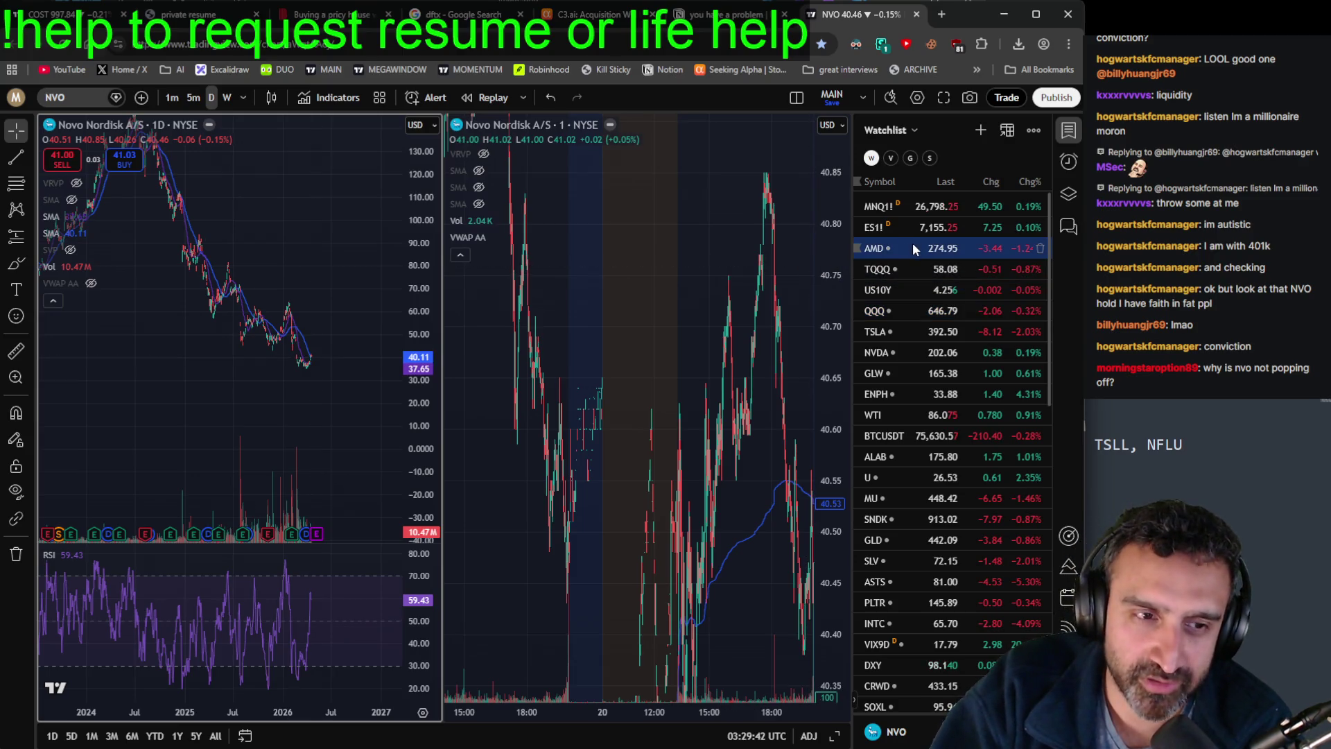
left_click(797, 704)
mouse_move(798, 704)
left_mouse_down()
mouse_move(684, 594)
mouse_move(722, 639)
mouse_move(710, 533)
left_mouse_up()
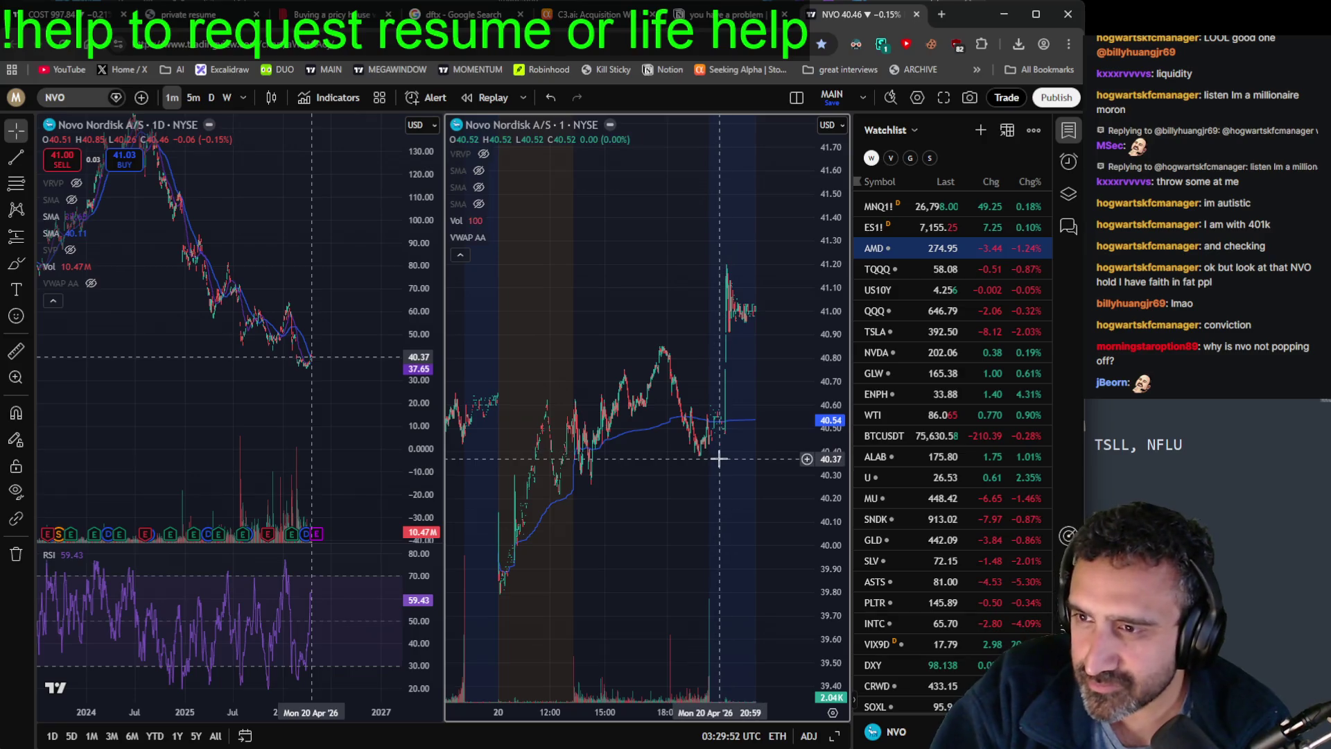
left_click_drag(837, 496, 840, 589)
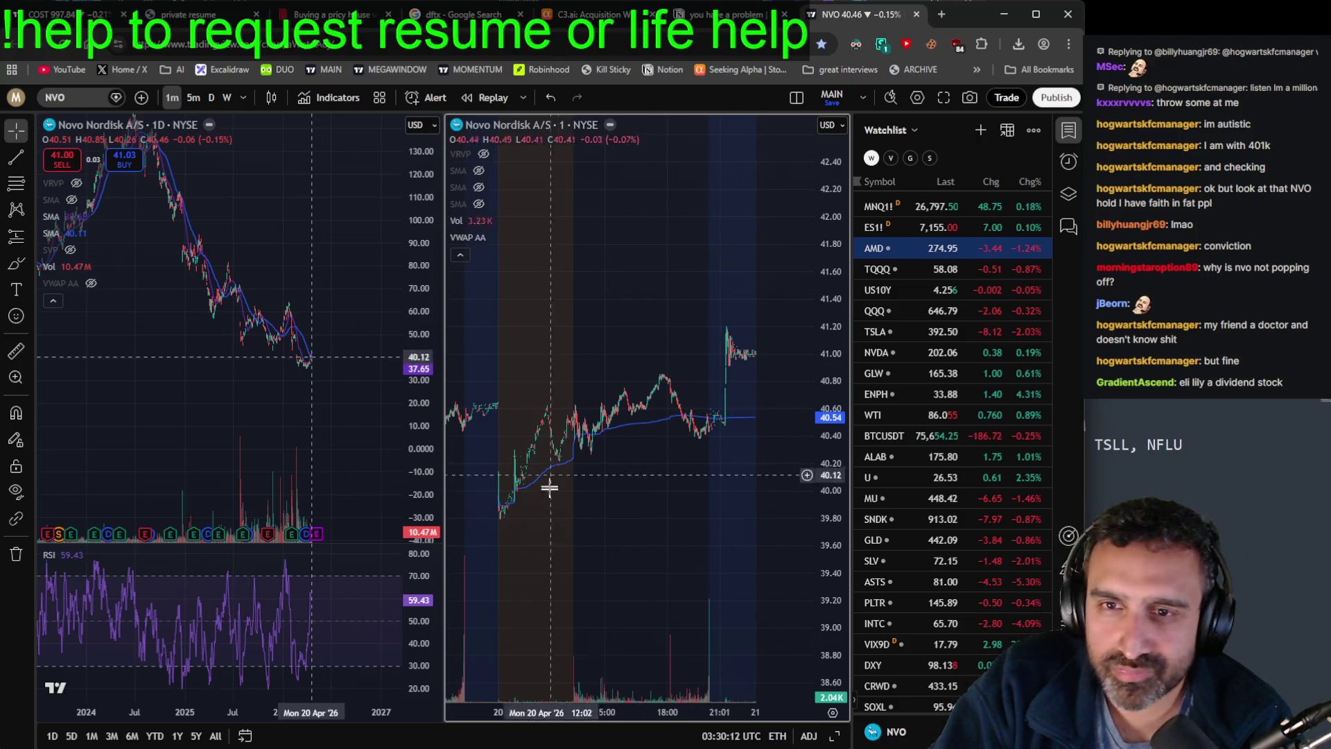
scroll(342, 282, "down", 2)
Step: Pan the daily NVO chart back half a year, zoom the 1-minute spike, and bring up the holdings image
left_click(426, 234)
left_click_drag(378, 284, 329, 320)
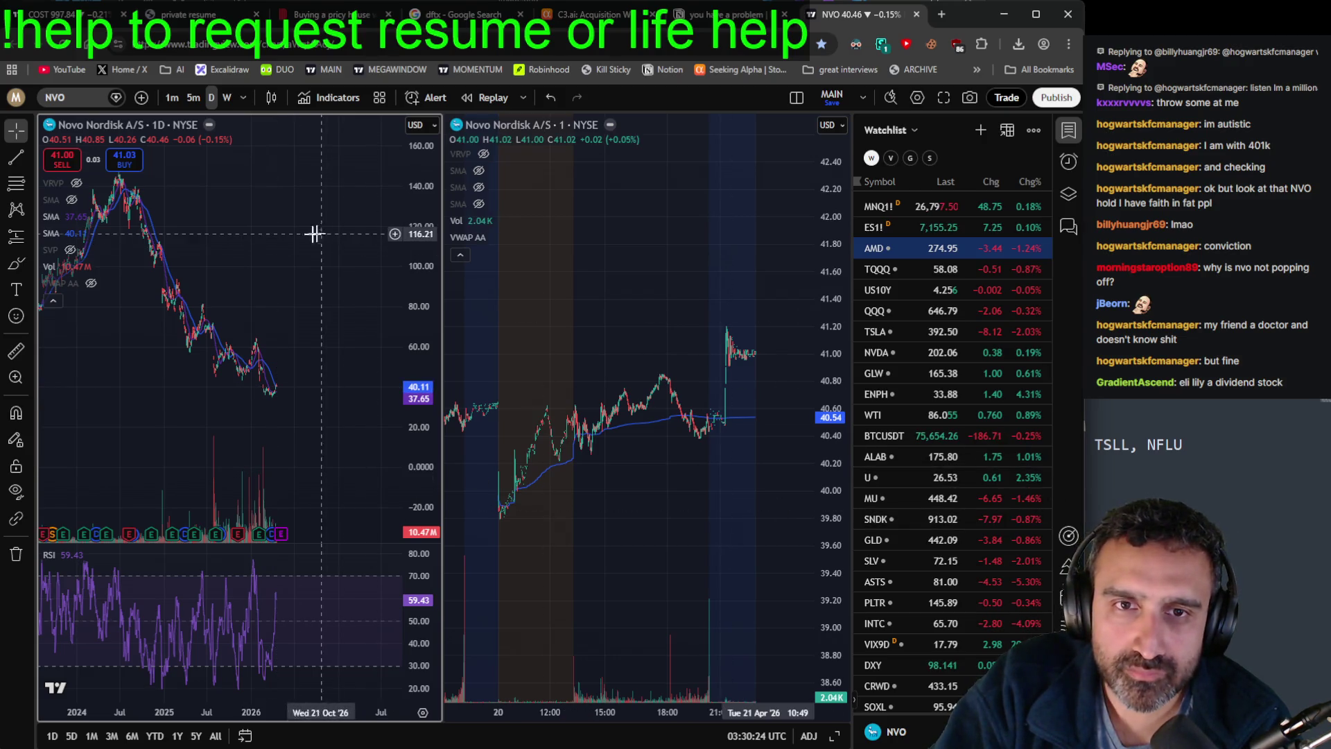
scroll(315, 233, "left", 5)
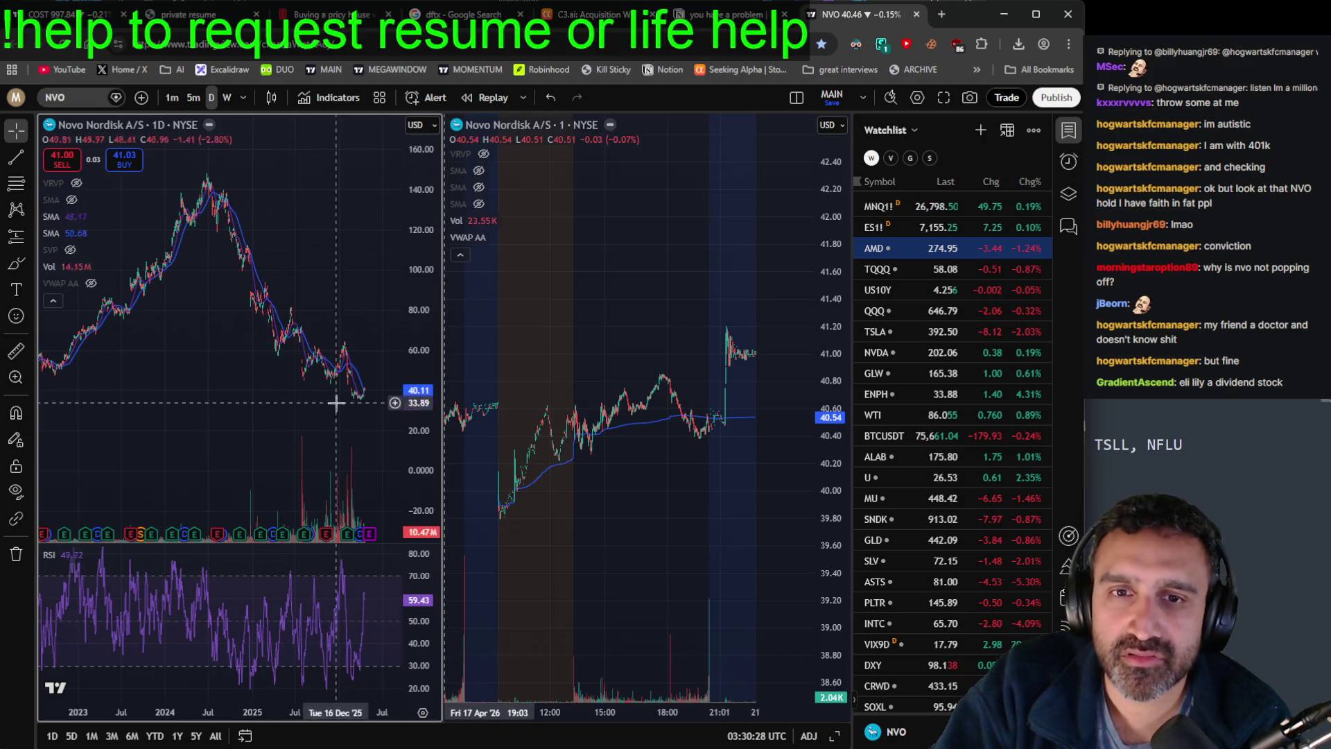
scroll(721, 354, "up", 3)
mouse_move(743, 387)
left_mouse_down()
mouse_move(630, 321)
mouse_move(564, 348)
mouse_move(570, 426)
left_mouse_up()
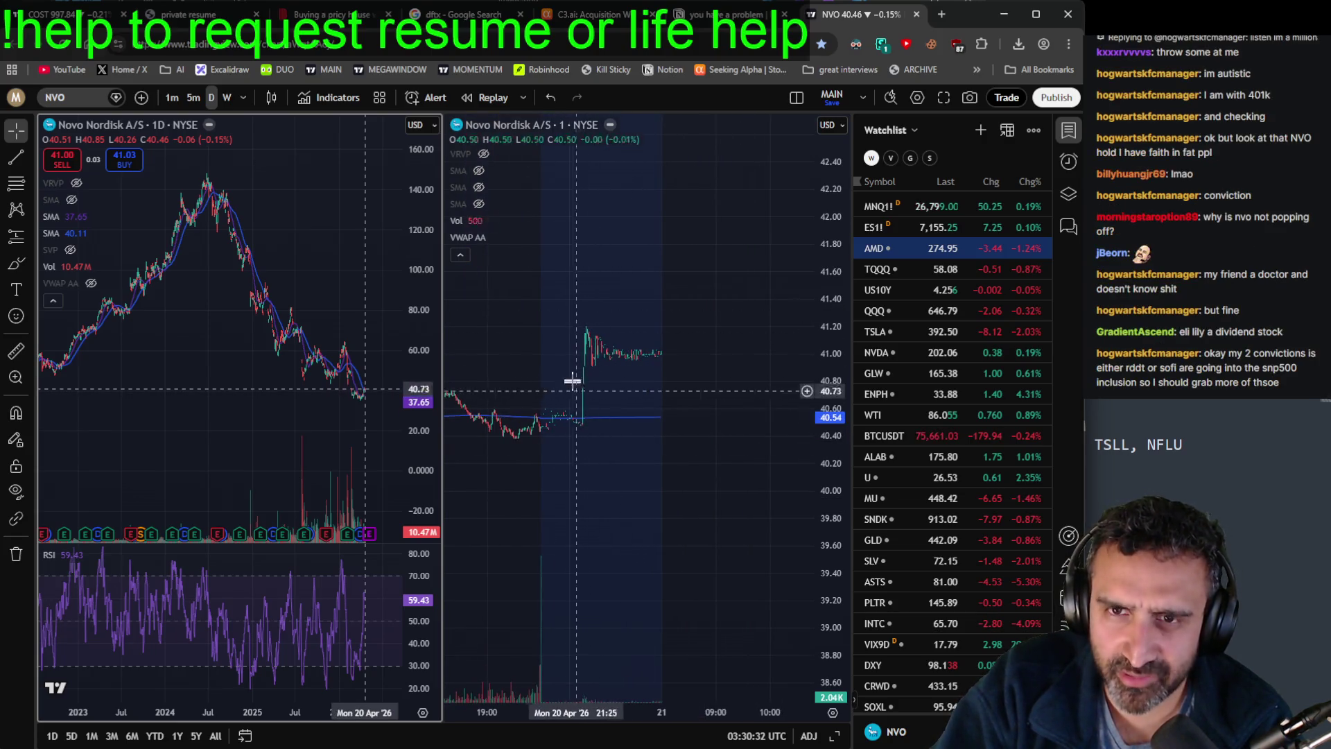
scroll(591, 488, "down", 5)
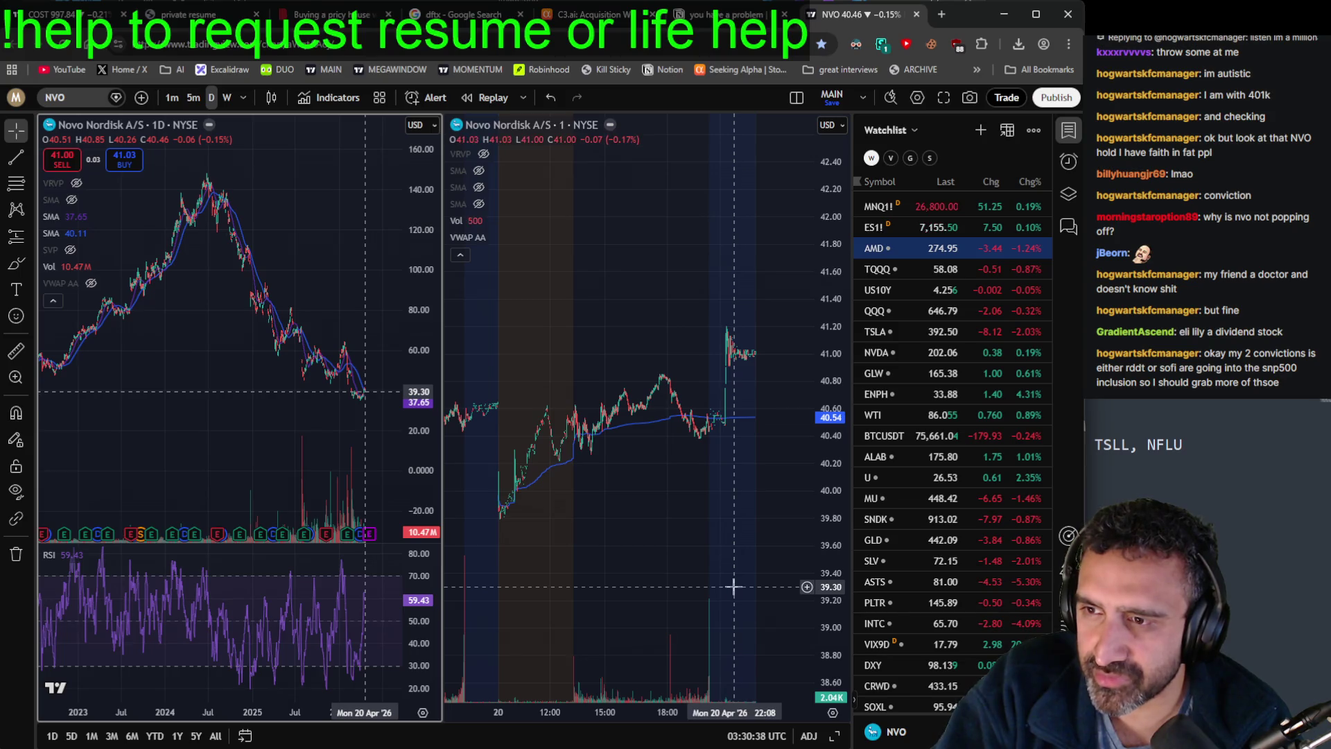
key("alt+Tab")
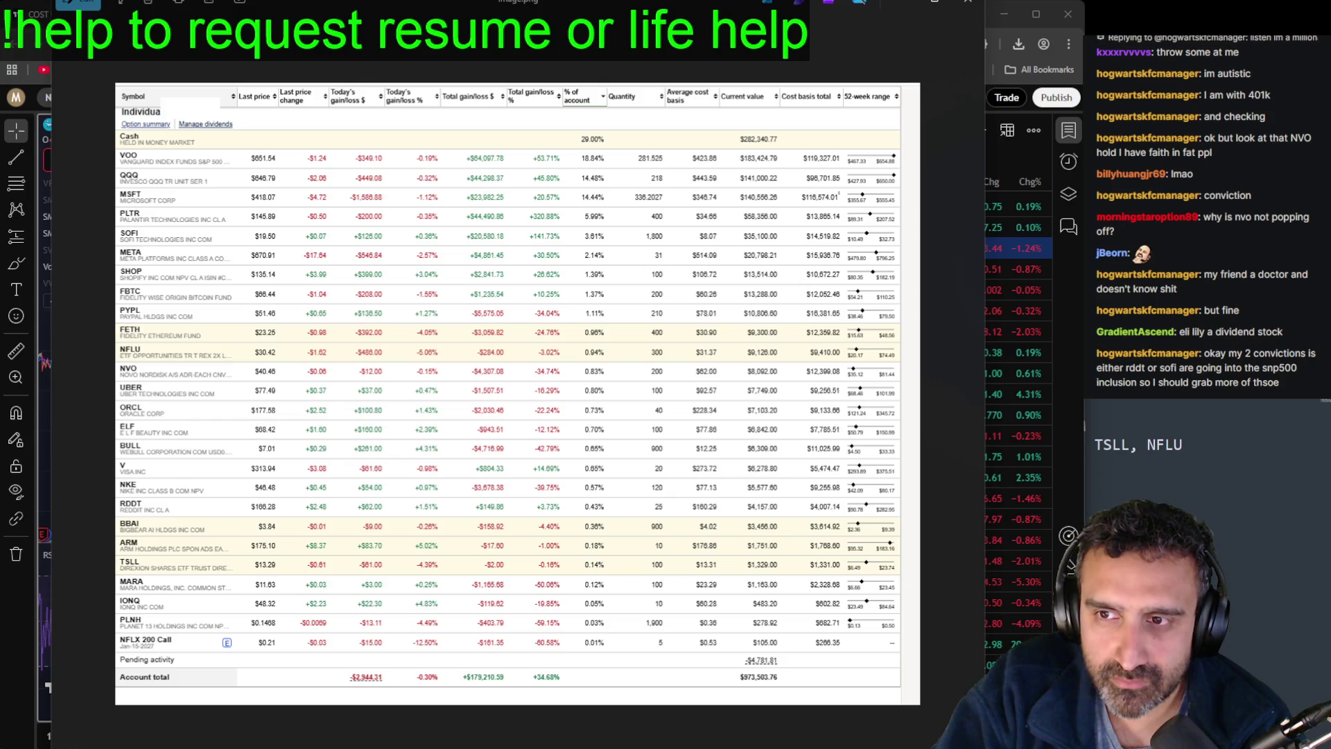
Step: Check TSLL among the liked tickers on line 3 of the action plan, then return to TradingView
left_click(1149, 437)
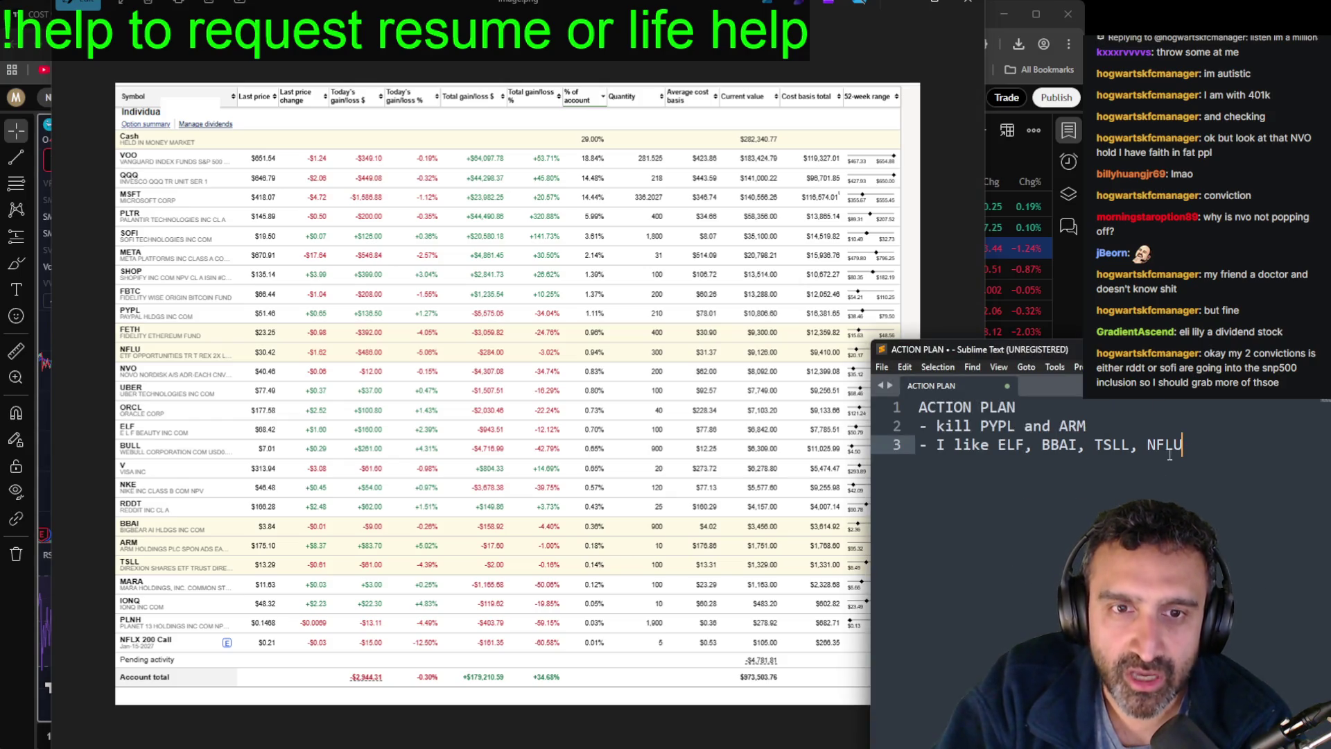
double_click(1113, 443)
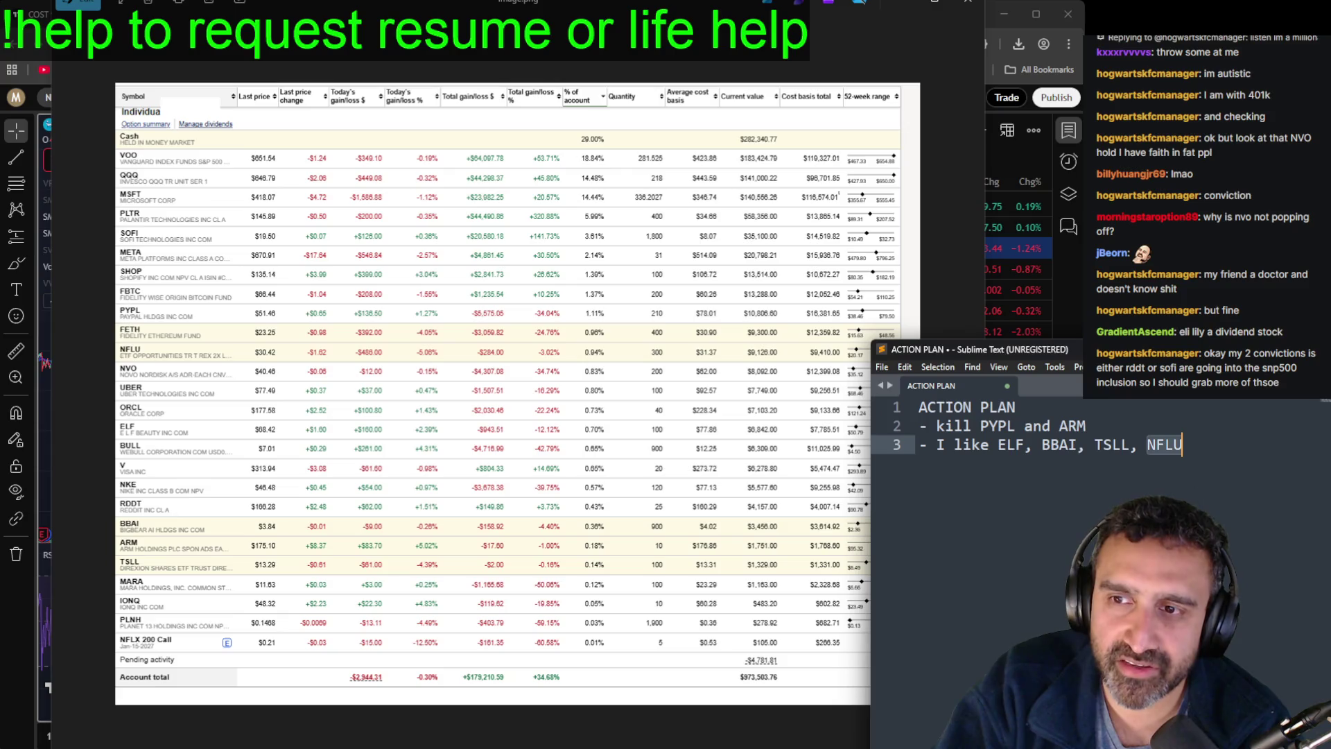
left_click(1119, 444)
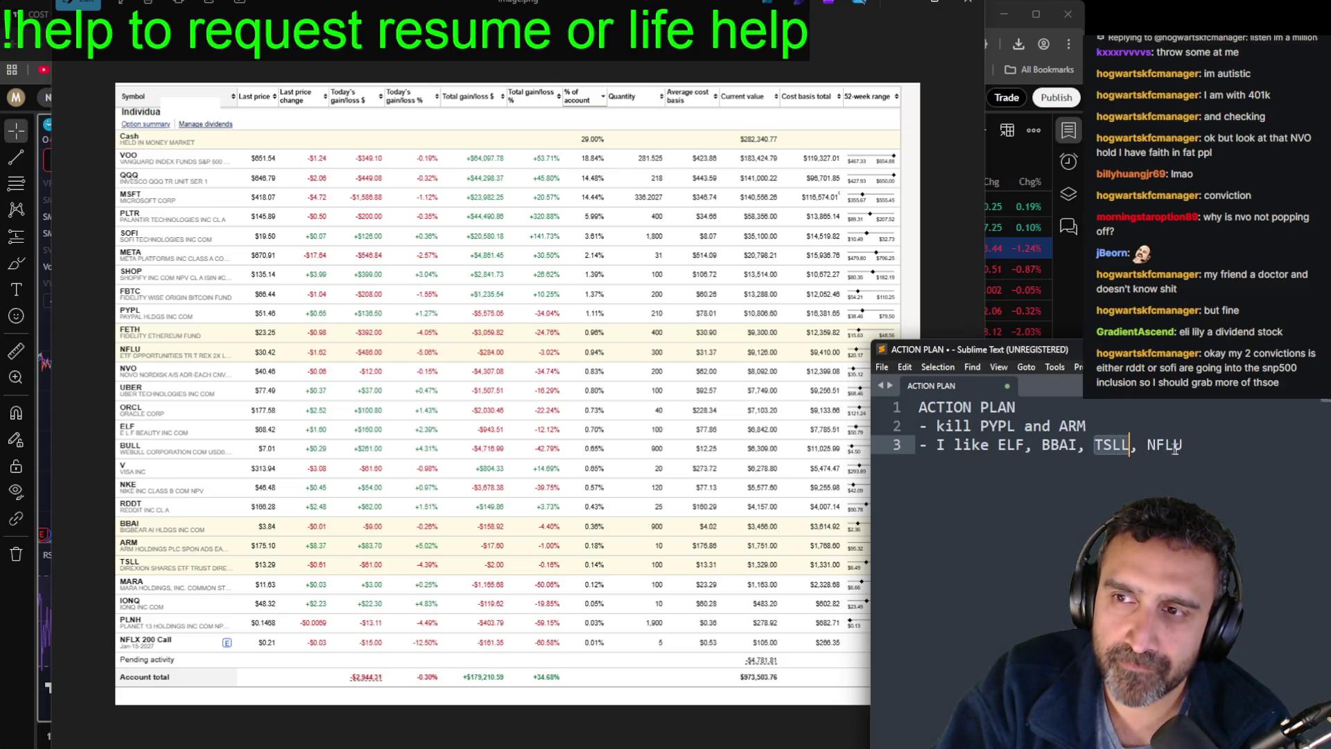
left_click(14, 590)
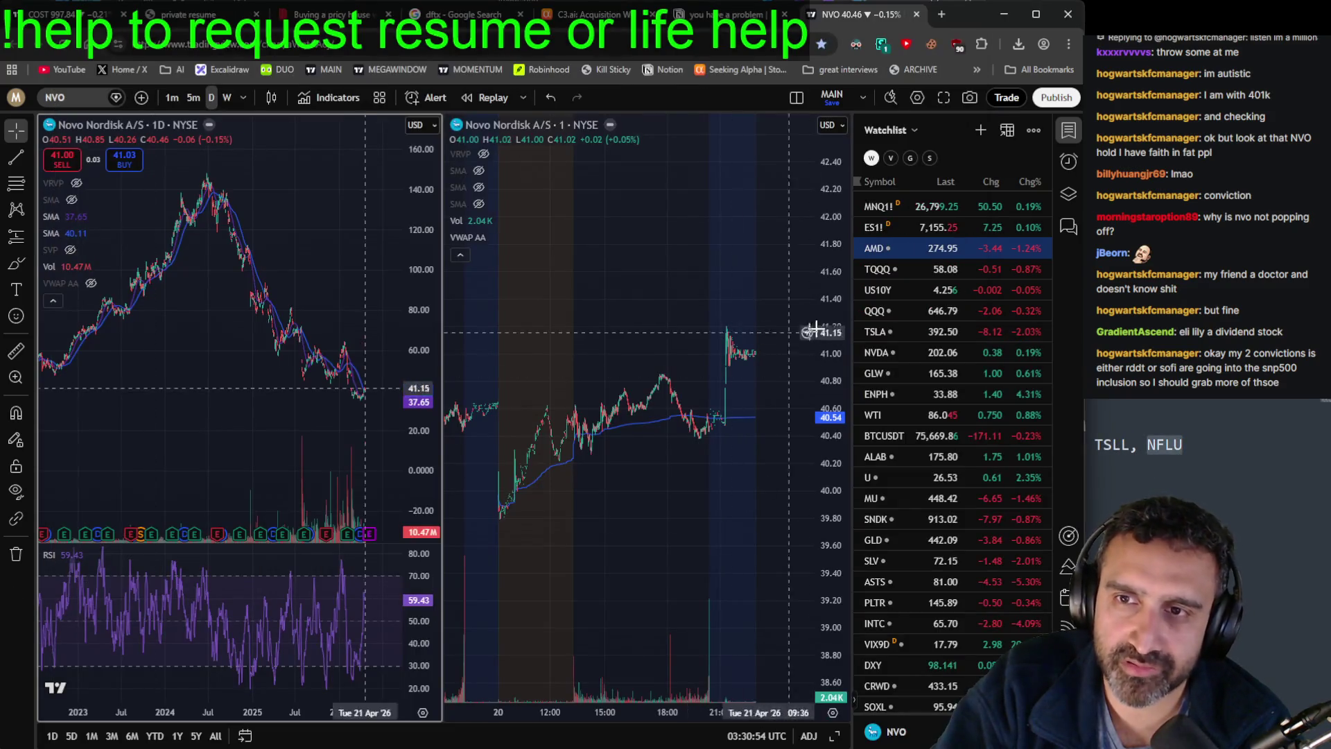
Step: Chart TSLA on both panes from the watchlist and zoom the daily view
left_click(910, 343)
left_click(902, 332)
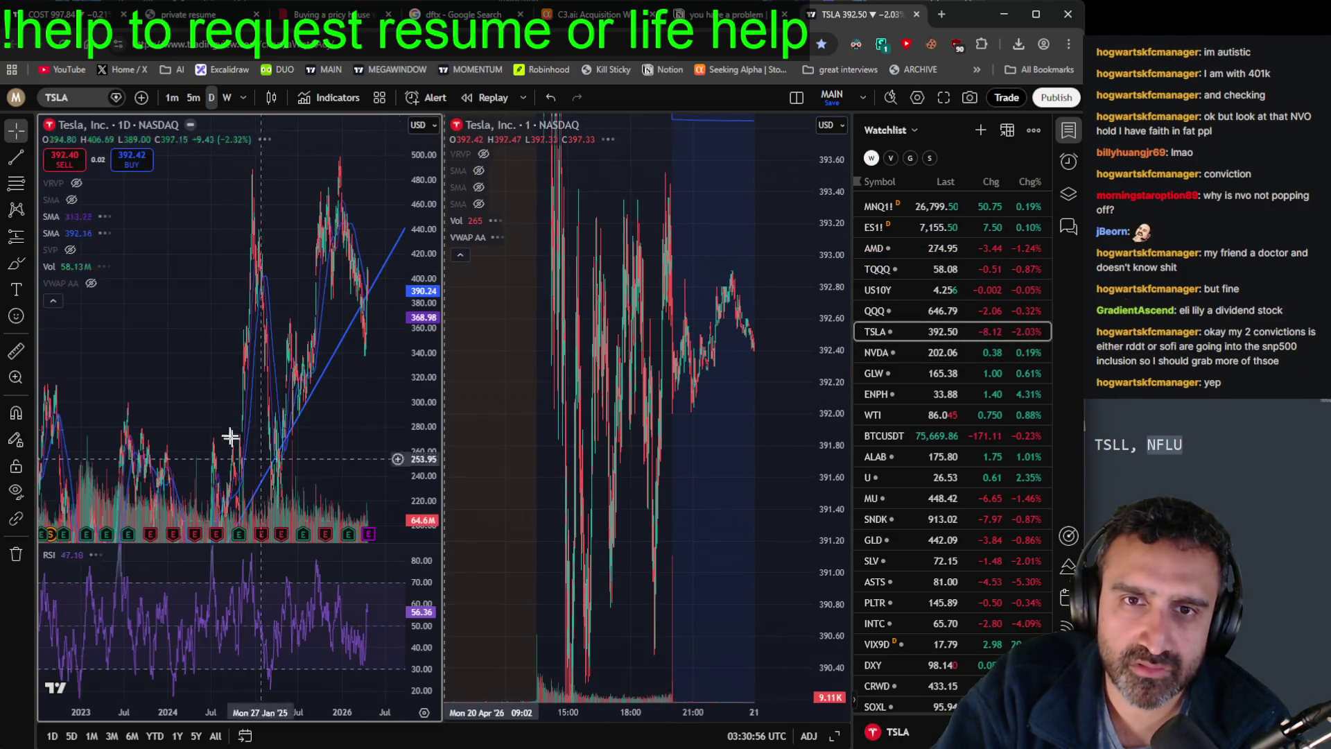
scroll(323, 382, "up", 3)
scroll(321, 381, "down", 3)
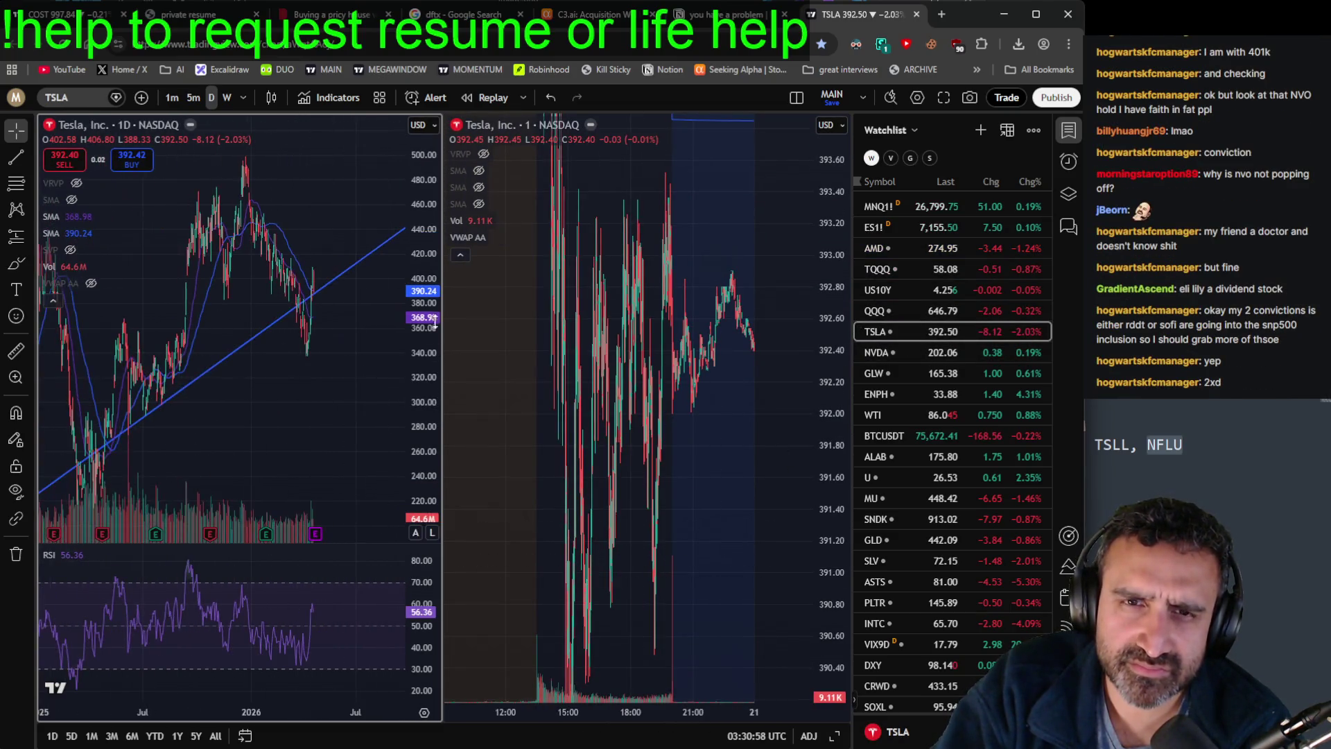
left_click(527, 416)
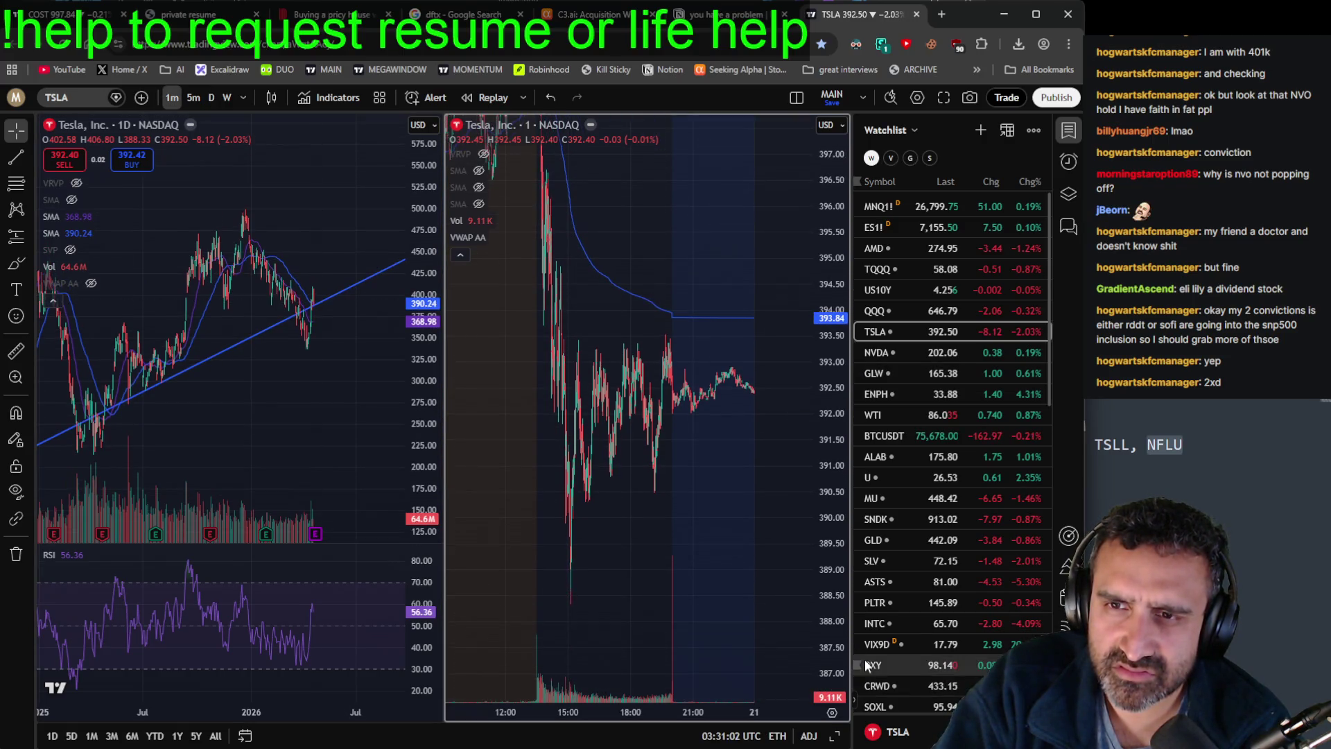
Step: Chart NFLU, compress its daily price scale, then switch to TQQQ from the watchlist
left_click(90, 102)
type("NFLU")
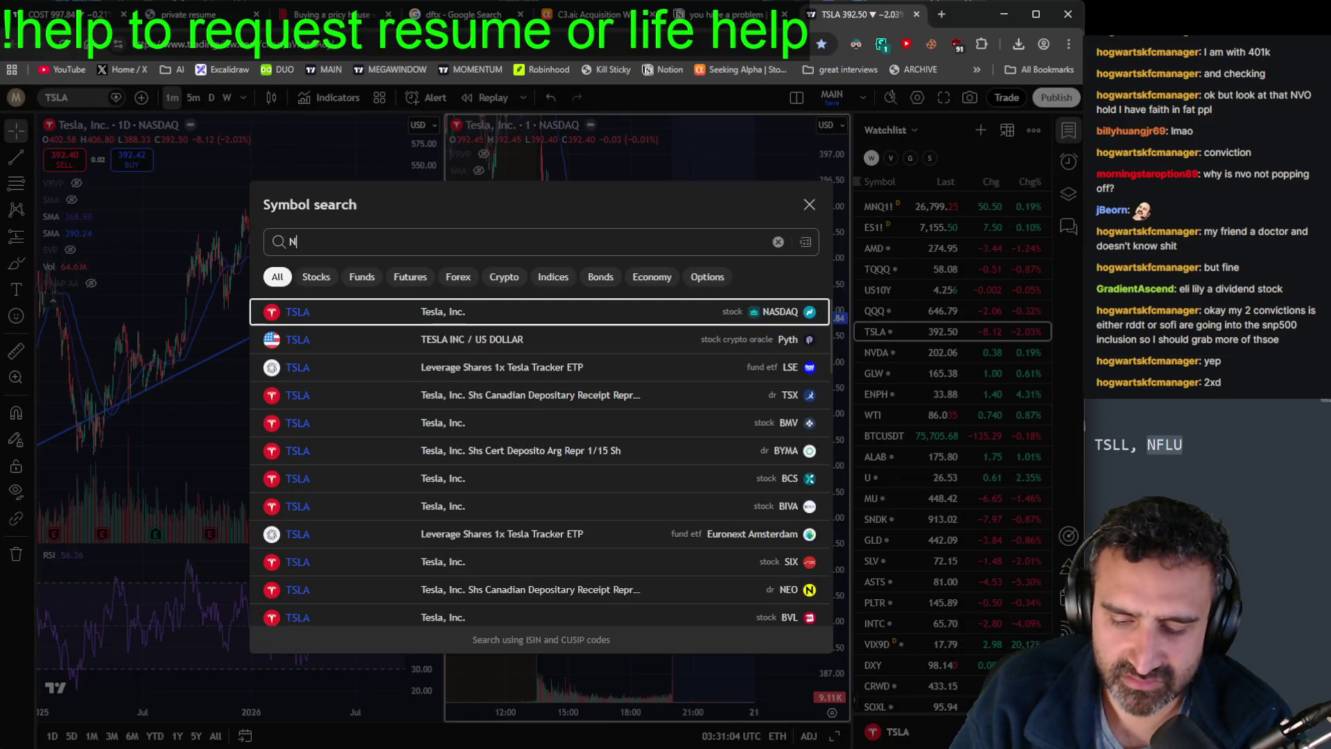
key("Return")
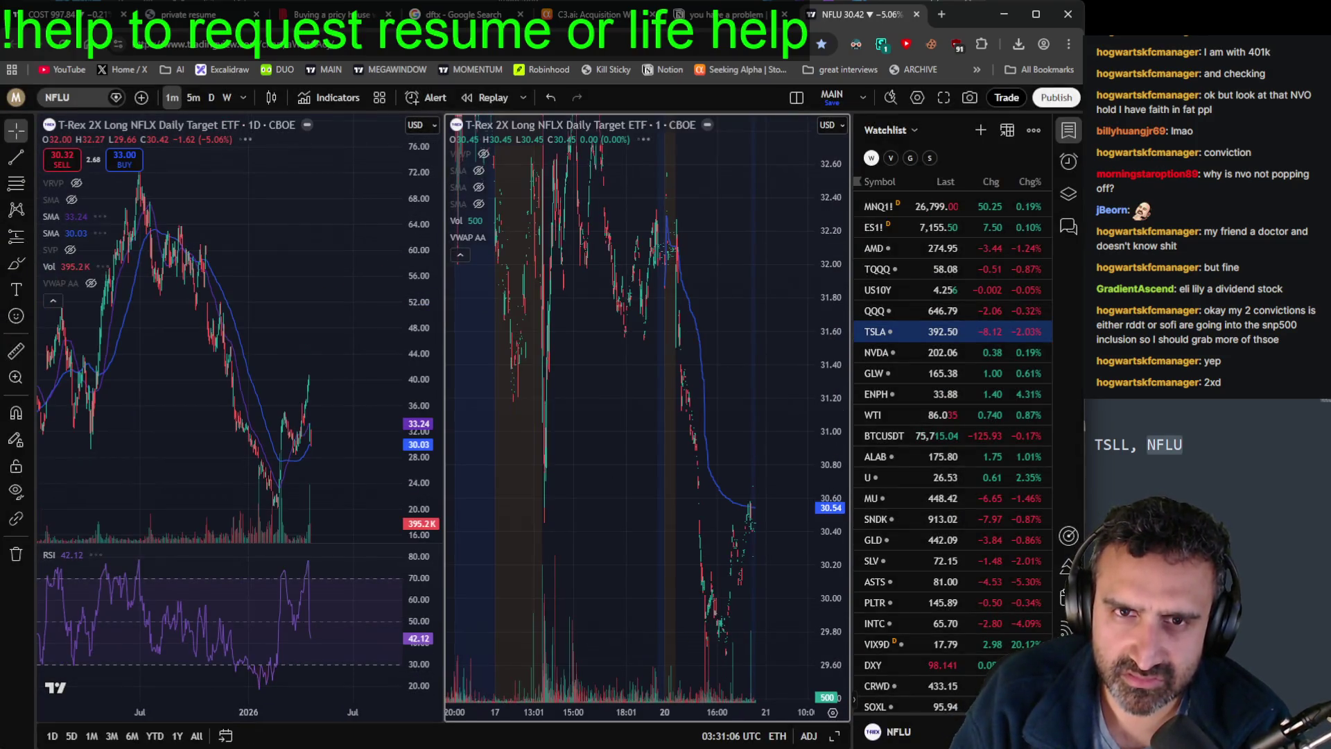
scroll(268, 321, "down", 3)
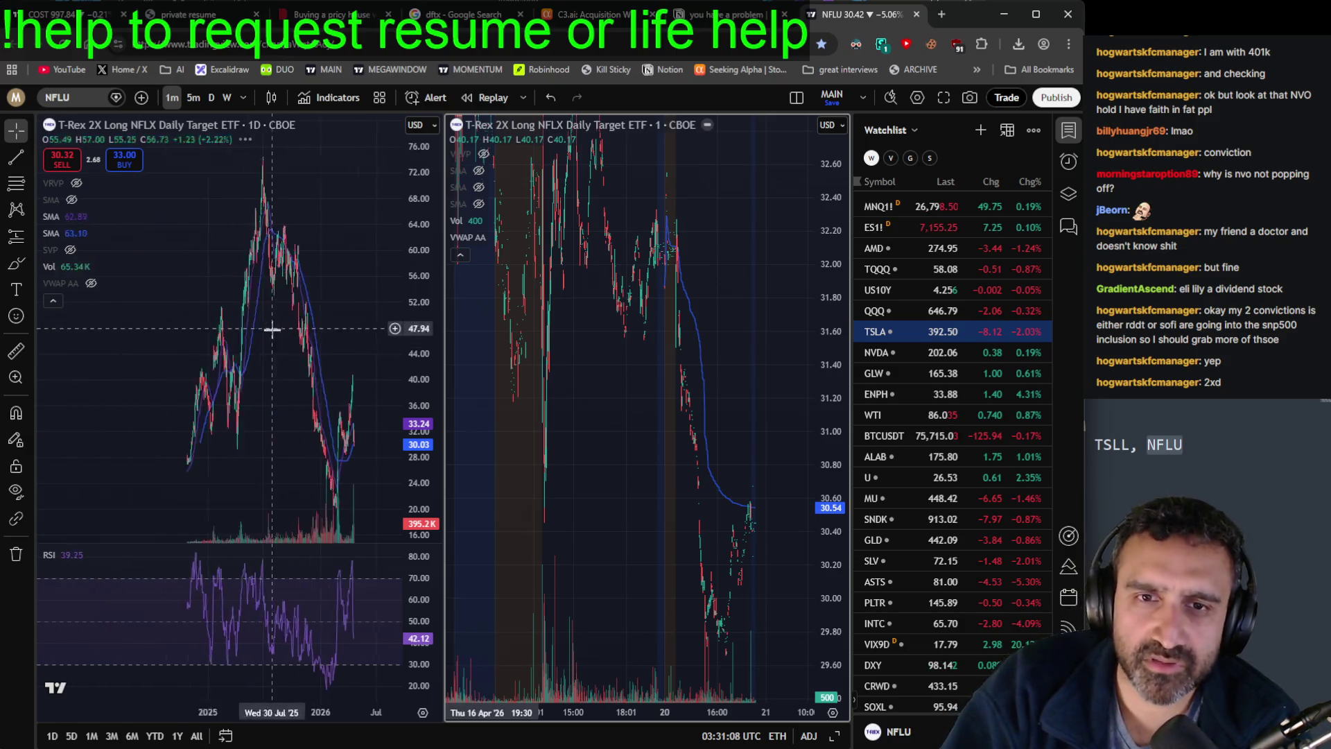
left_click_drag(423, 303, 423, 389)
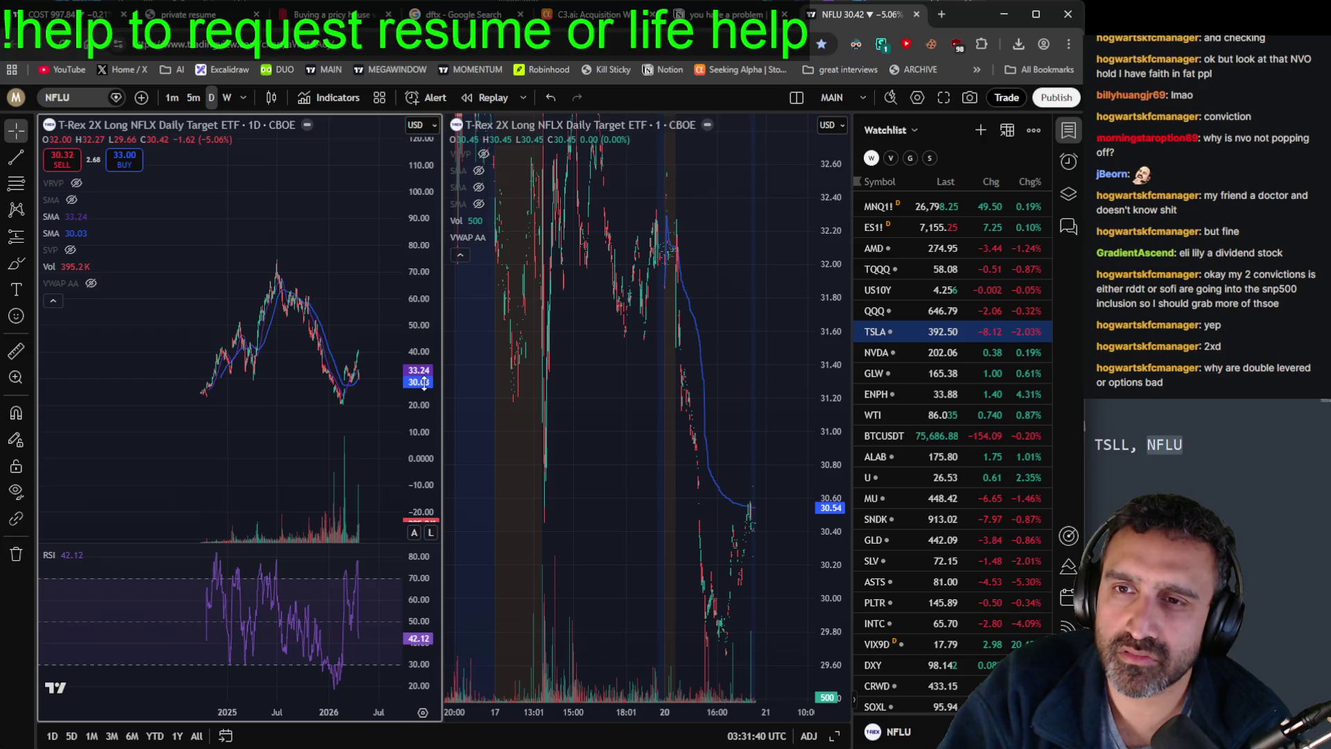
left_click(922, 267)
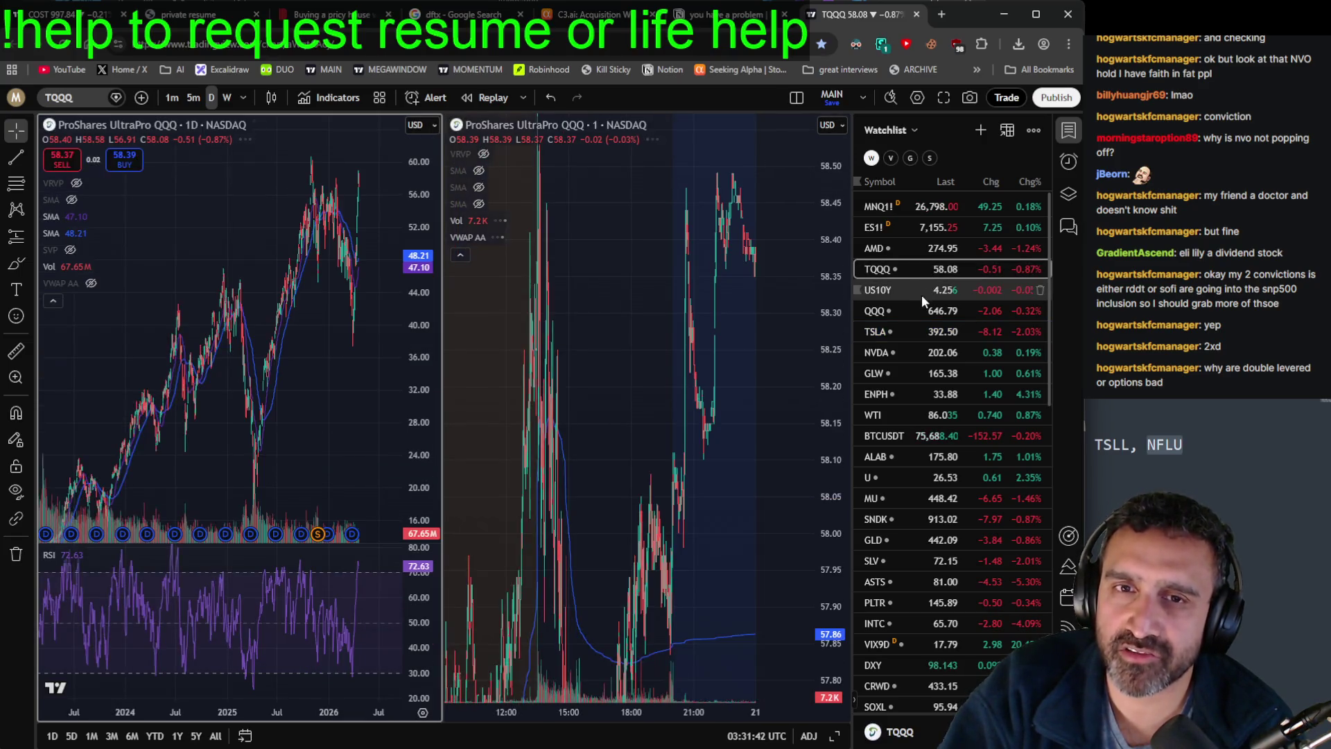
Step: Compress the TQQQ daily price axis for a wider range, then switch back to the holdings screenshot
left_click_drag(429, 308, 430, 481)
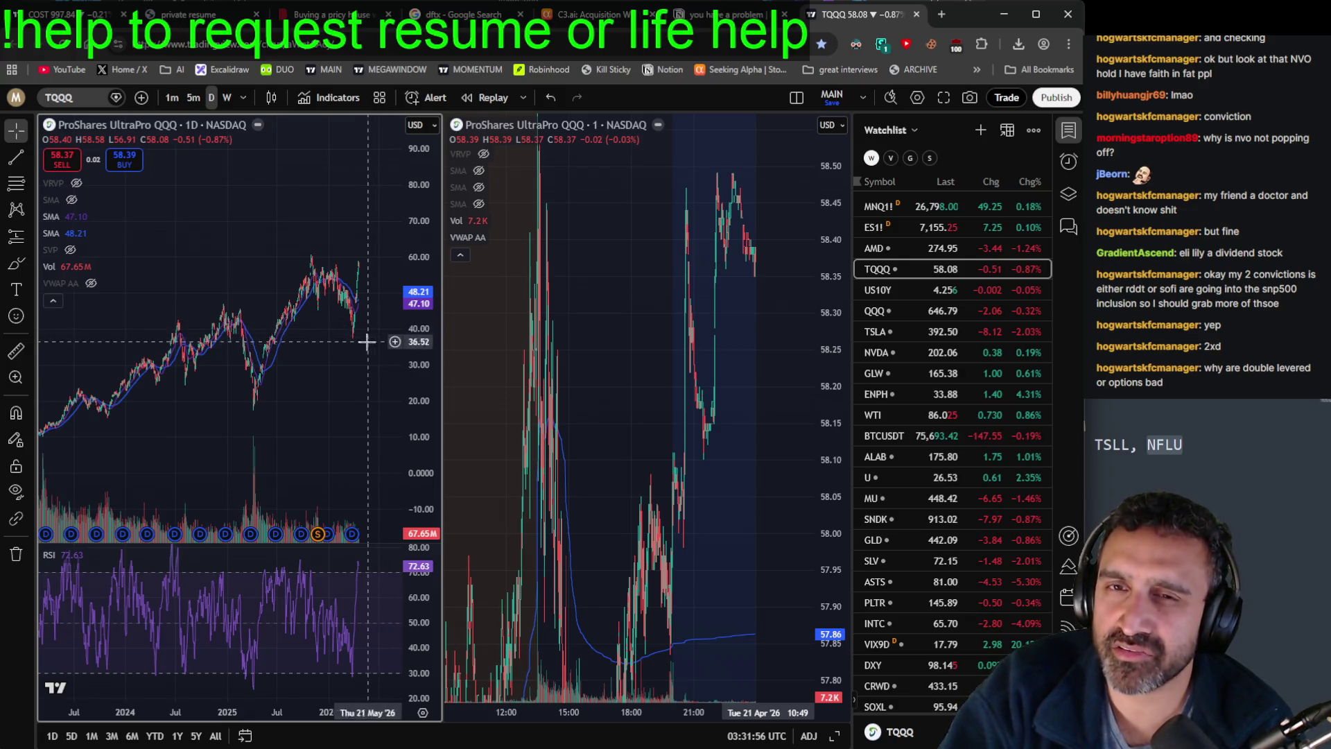
key("alt+Tab")
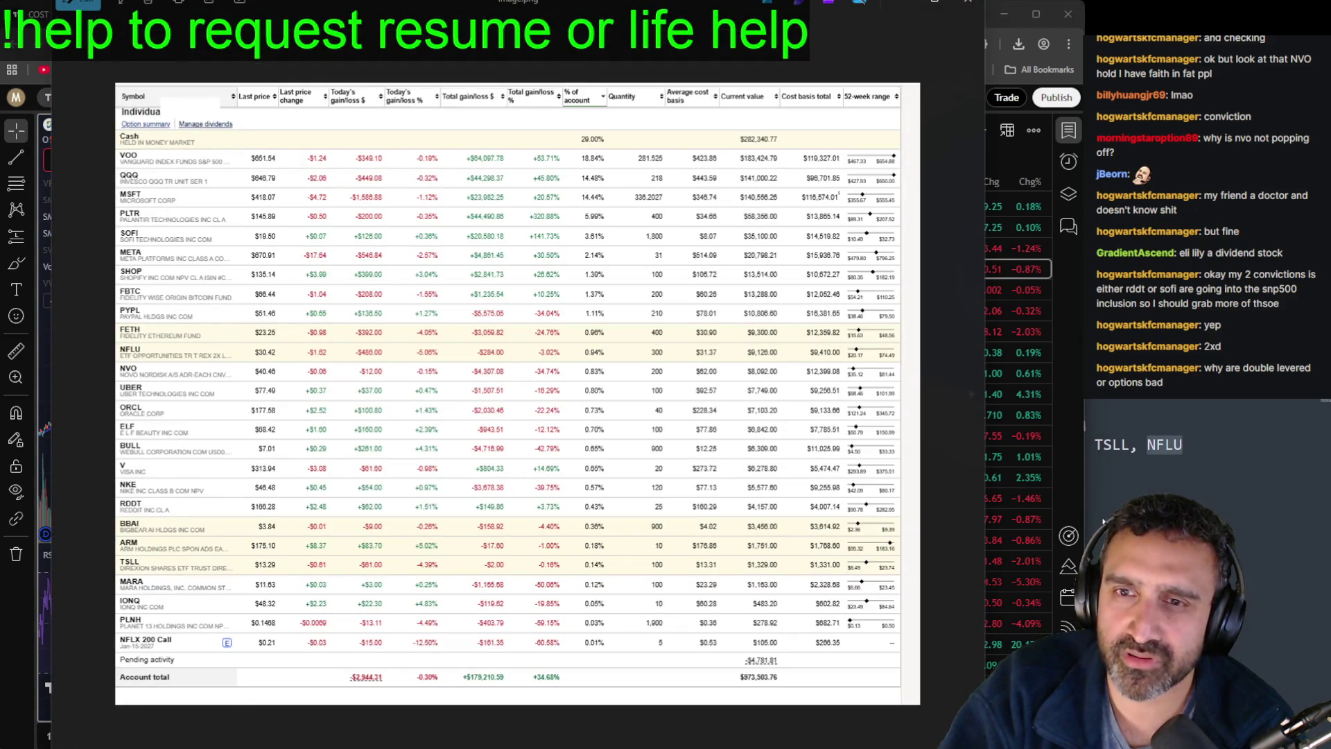
Step: Add a '+10%' line below the liked tickers with a blank line above, and recentre the window
left_click(1266, 572)
left_click(1270, 550)
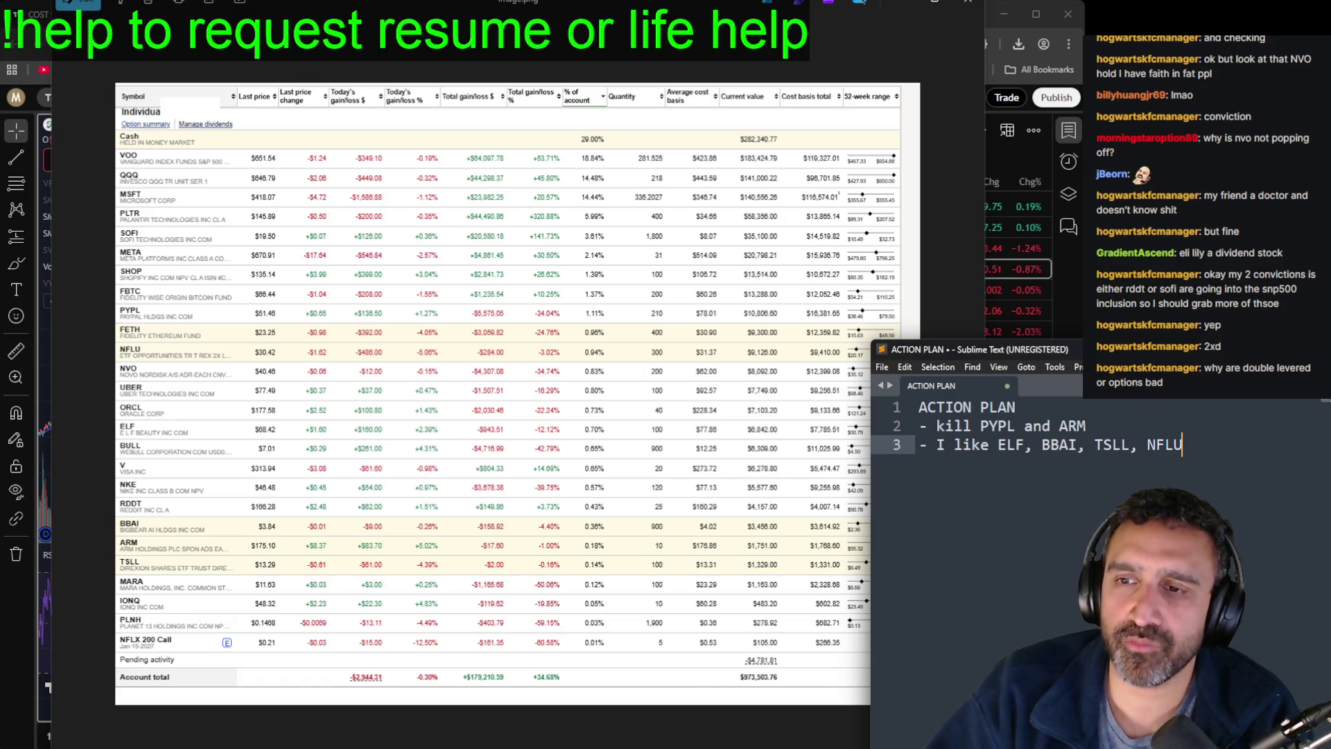
key("Return")
key("Return")
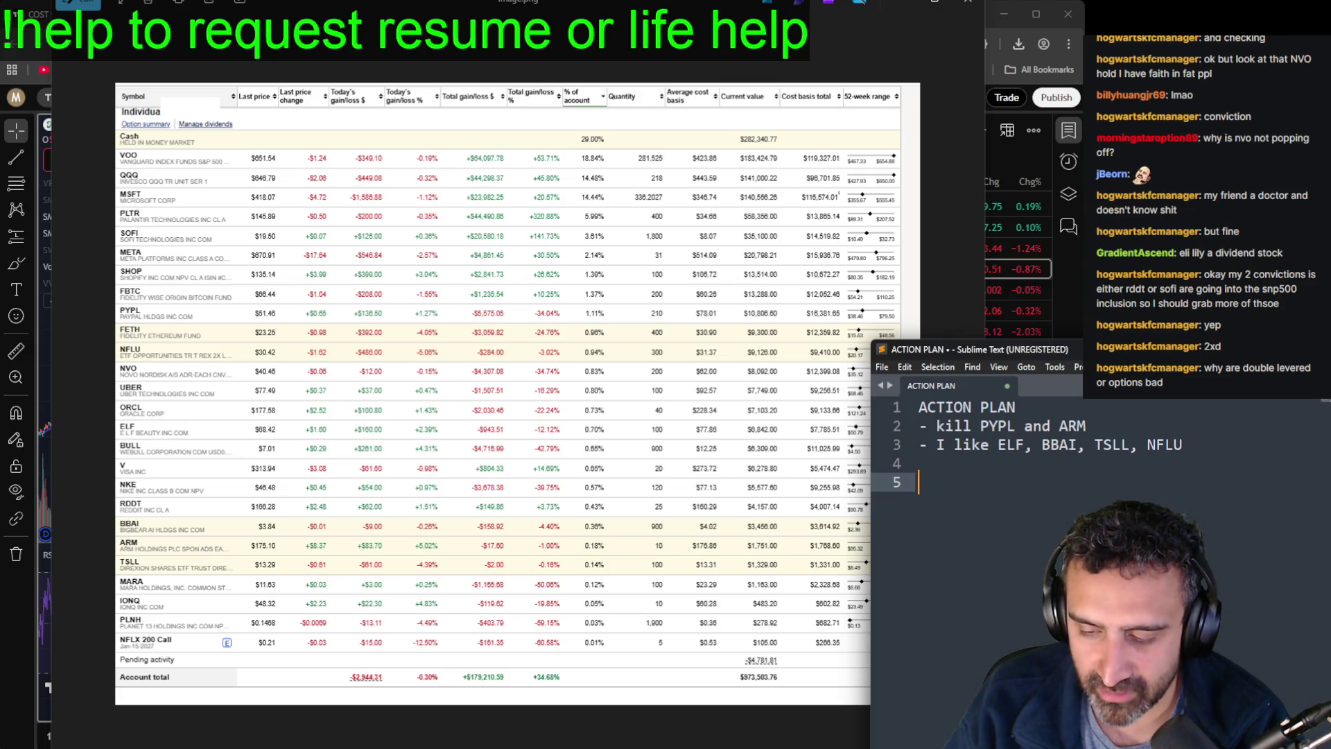
type("- I")
key("BackSpace")
key("BackSpace")
key("BackSpace")
type("+10%")
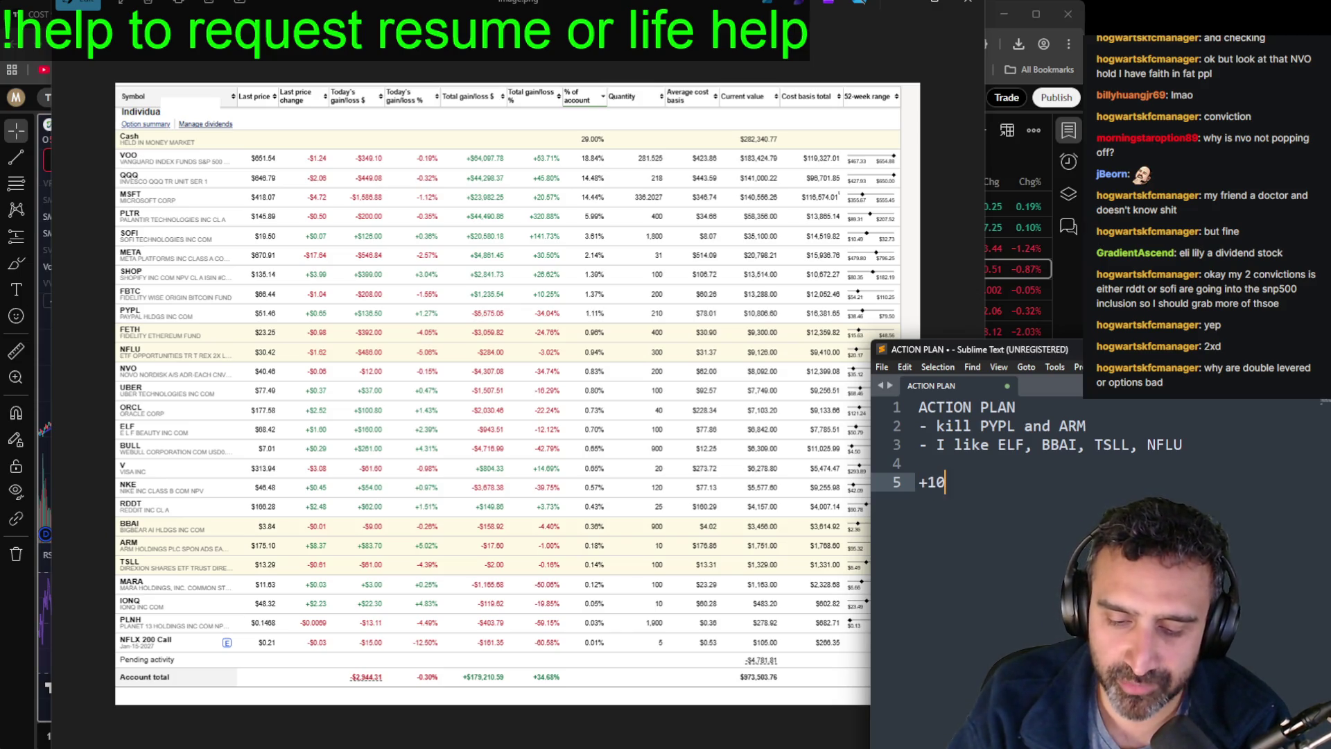
key("Up")
key("Return")
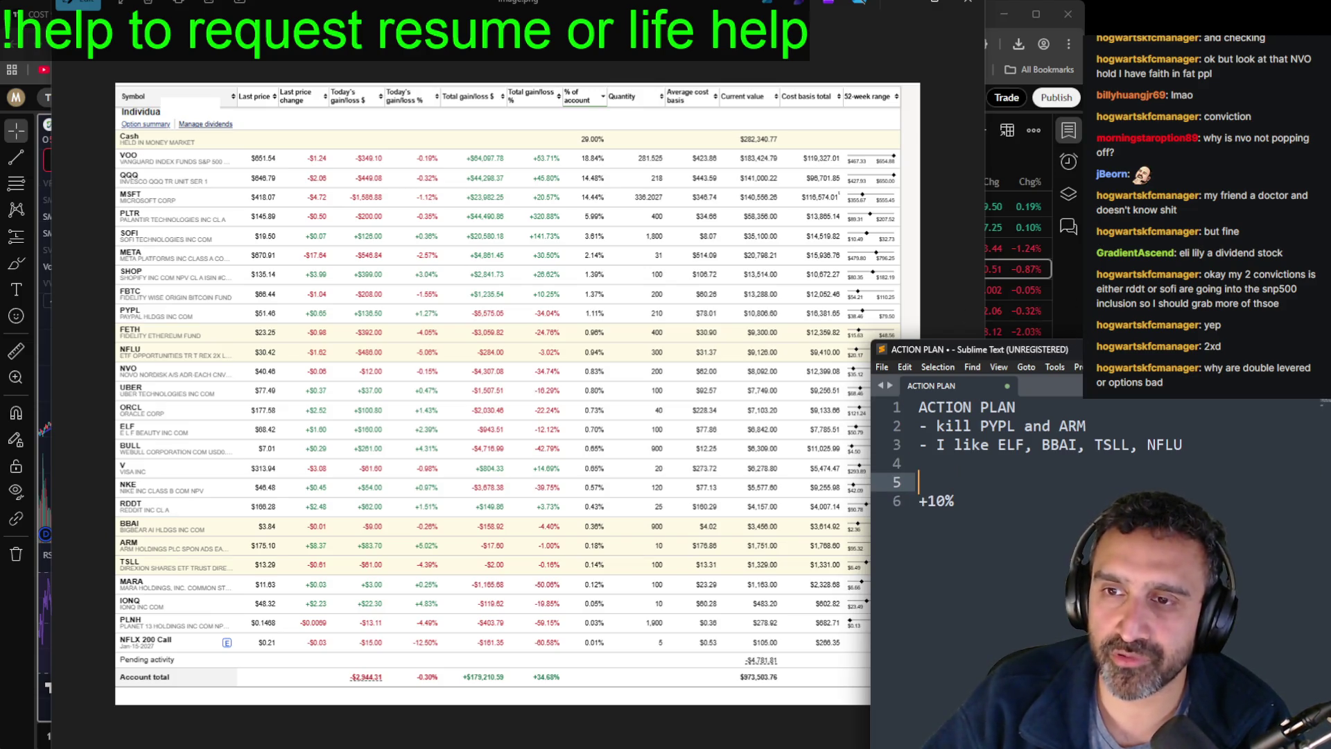
left_click_drag(1096, 361, 607, 268)
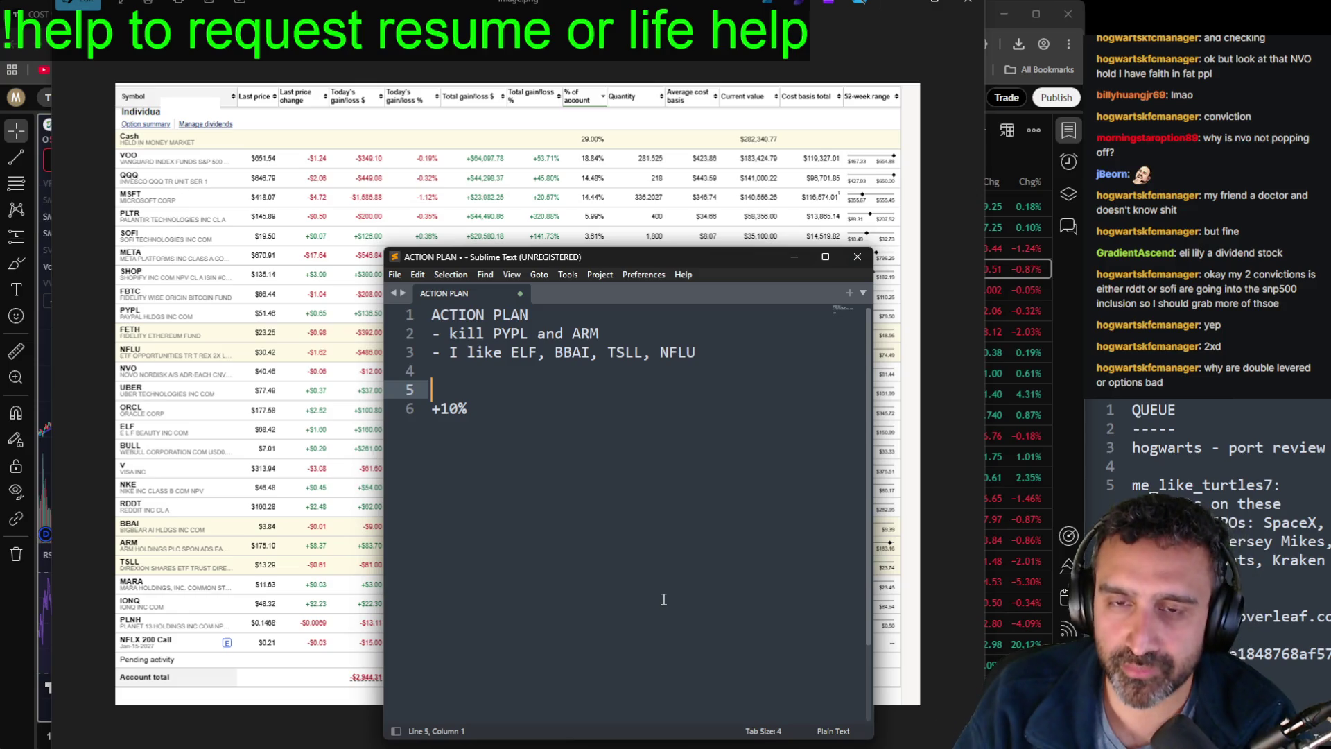
Step: Finish the NORMAL heading and replace +10% and +20% with *1.1 and *1.2
type("NORMAL  DOUBLE")
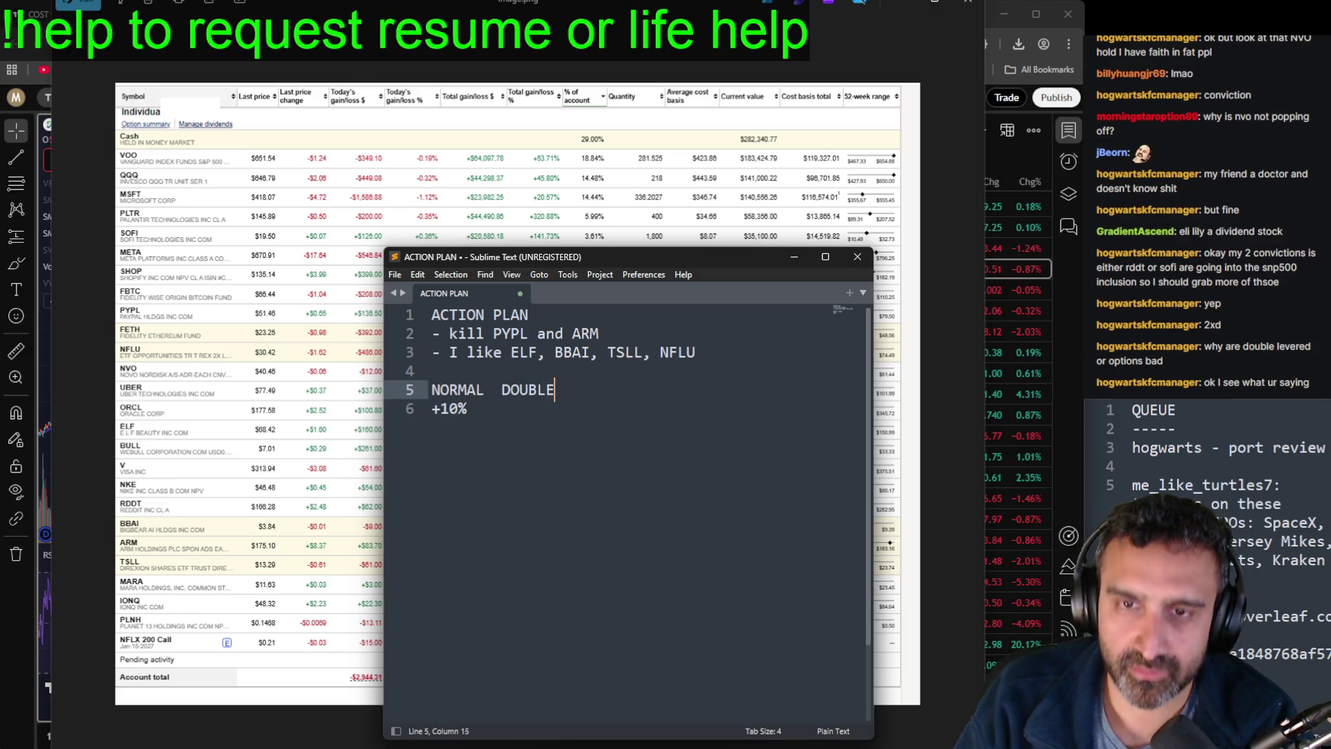
left_click(468, 408)
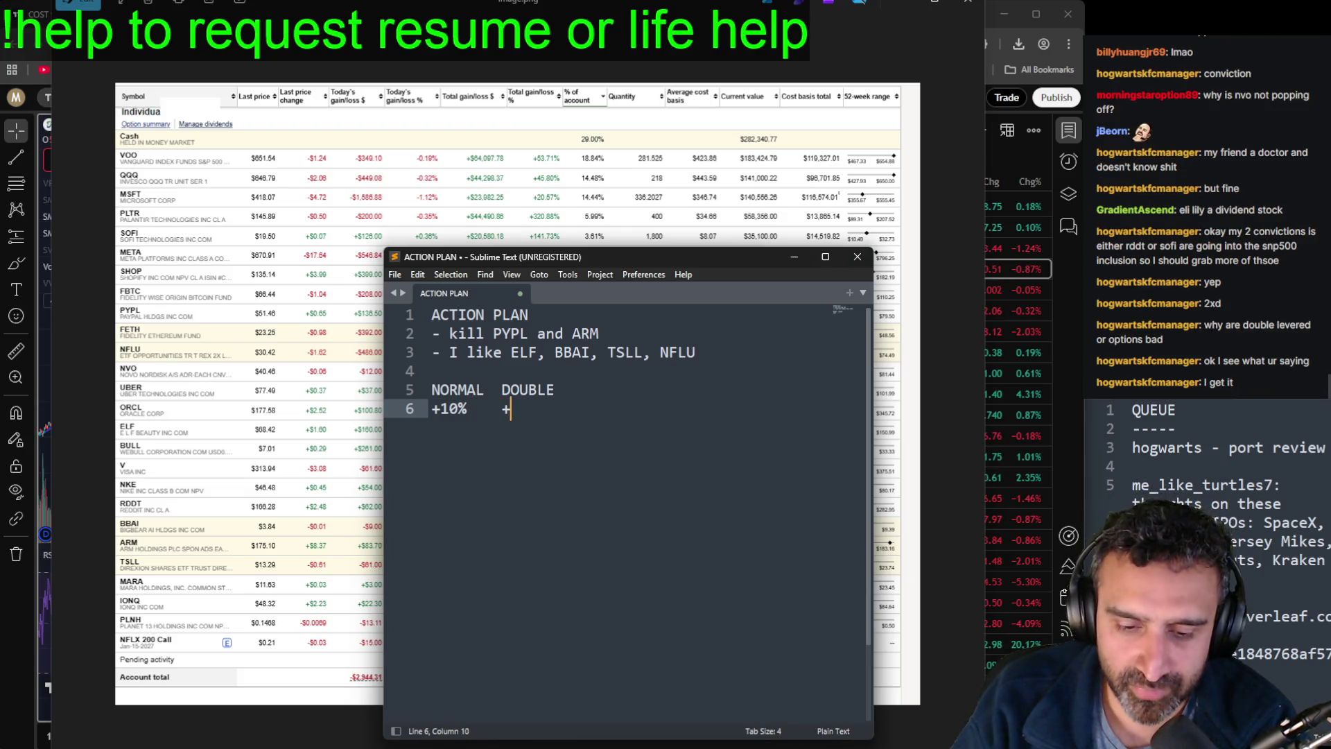
key("Return")
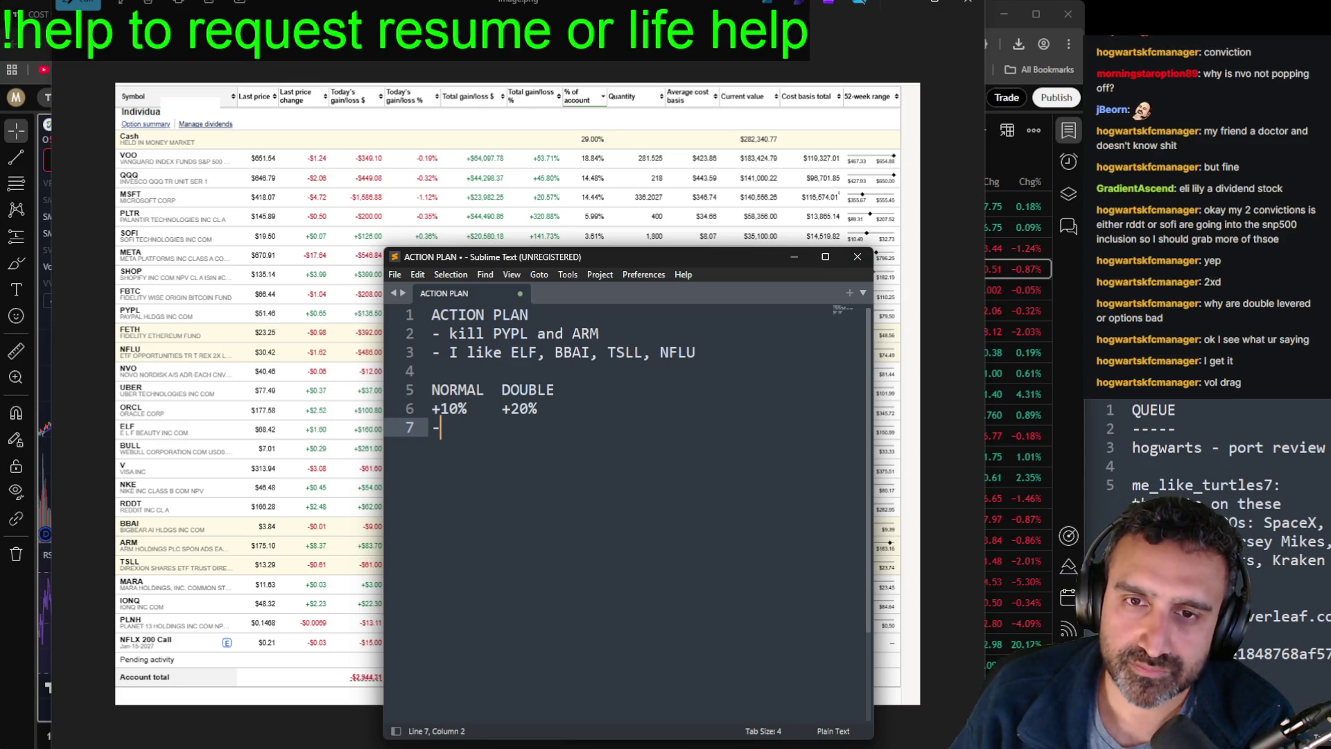
left_click(431, 409)
key("Delete")
key("Delete")
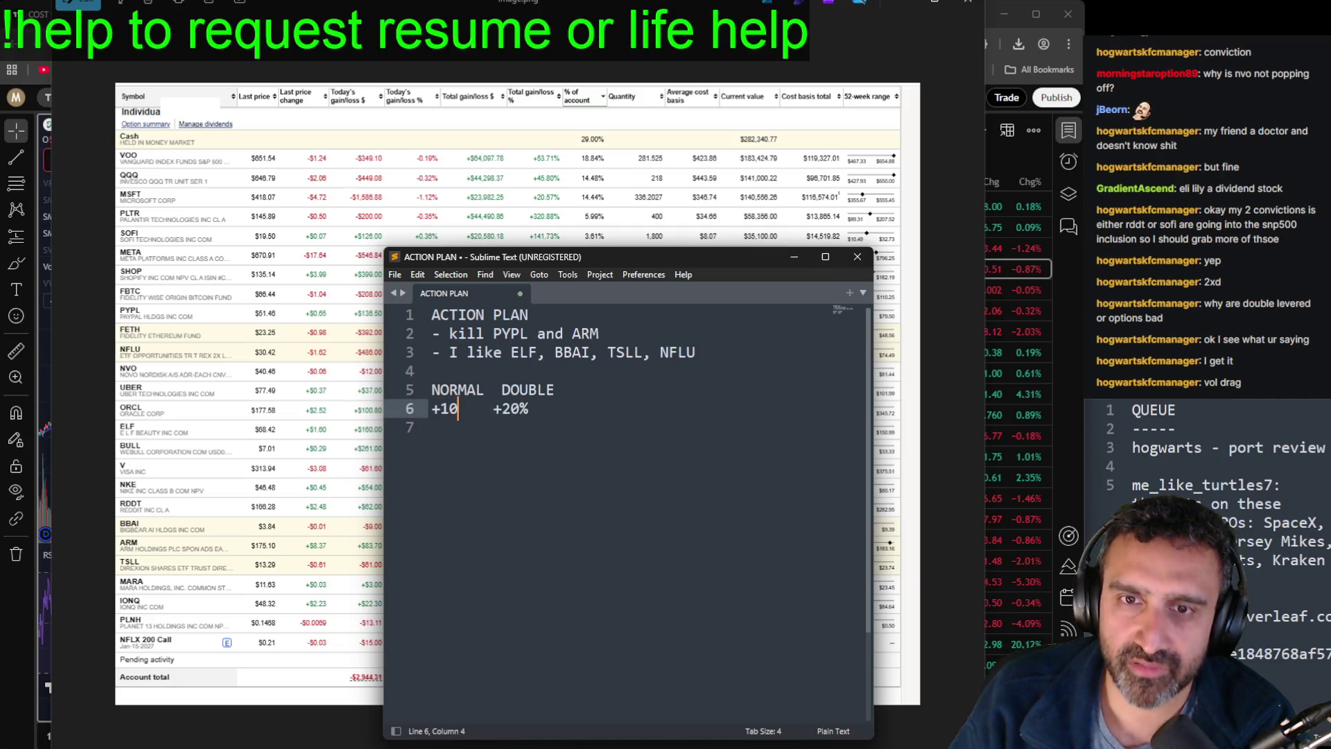
key("BackSpace")
key("BackSpace")
type("*1.1")
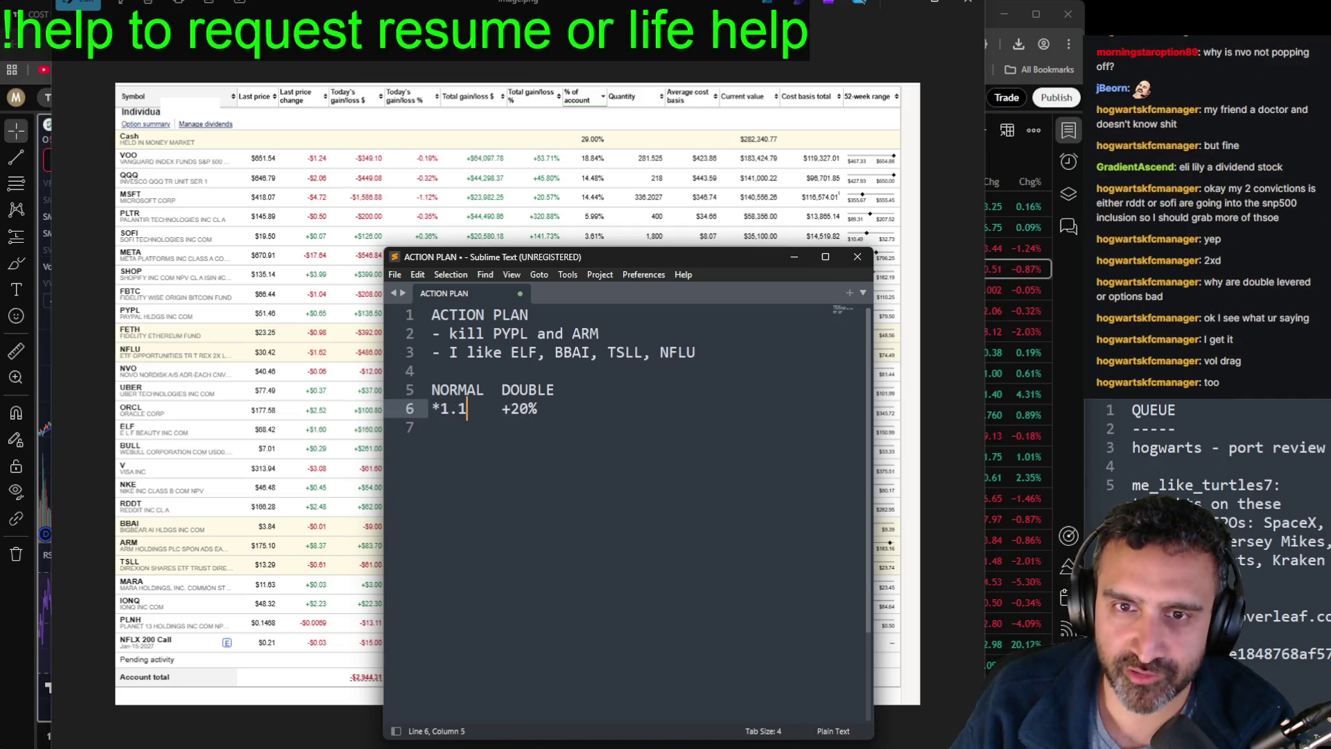
left_click(537, 411)
key("BackSpace")
key("BackSpace")
key("BackSpace")
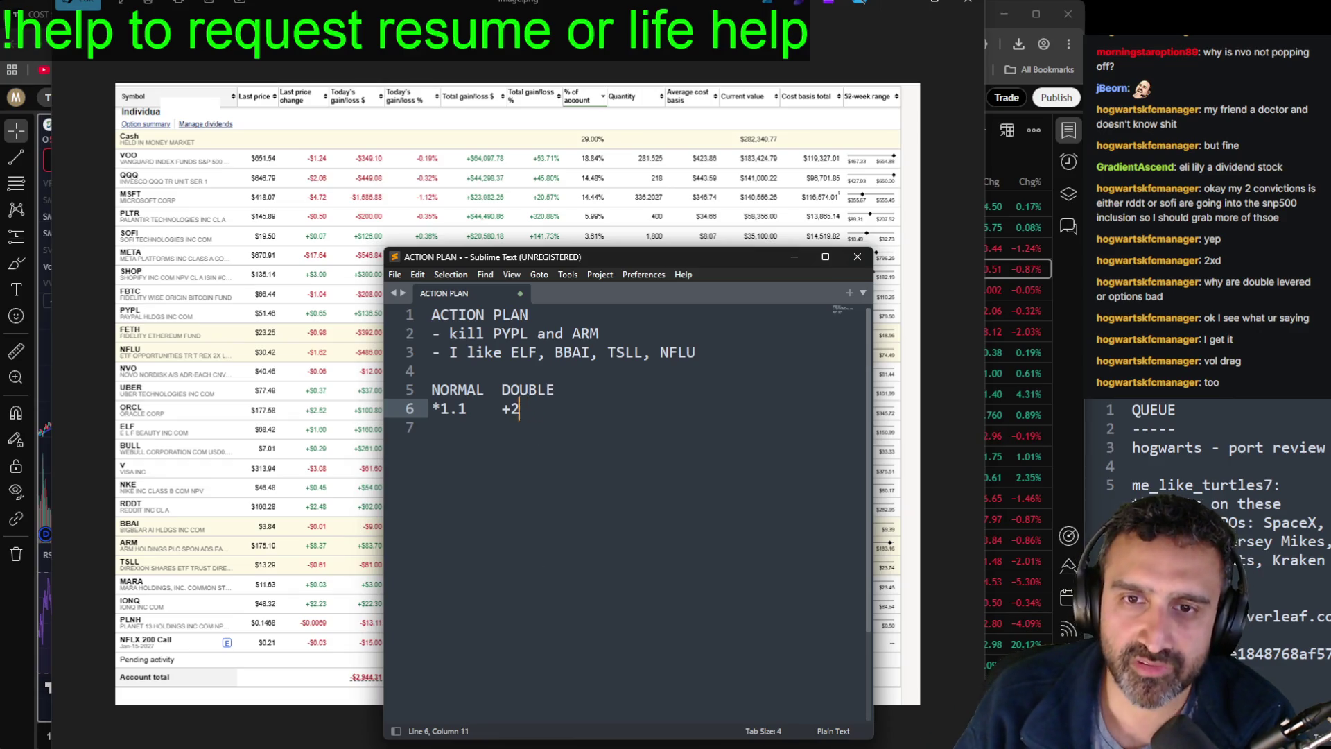
type("*1.2")
key("Return")
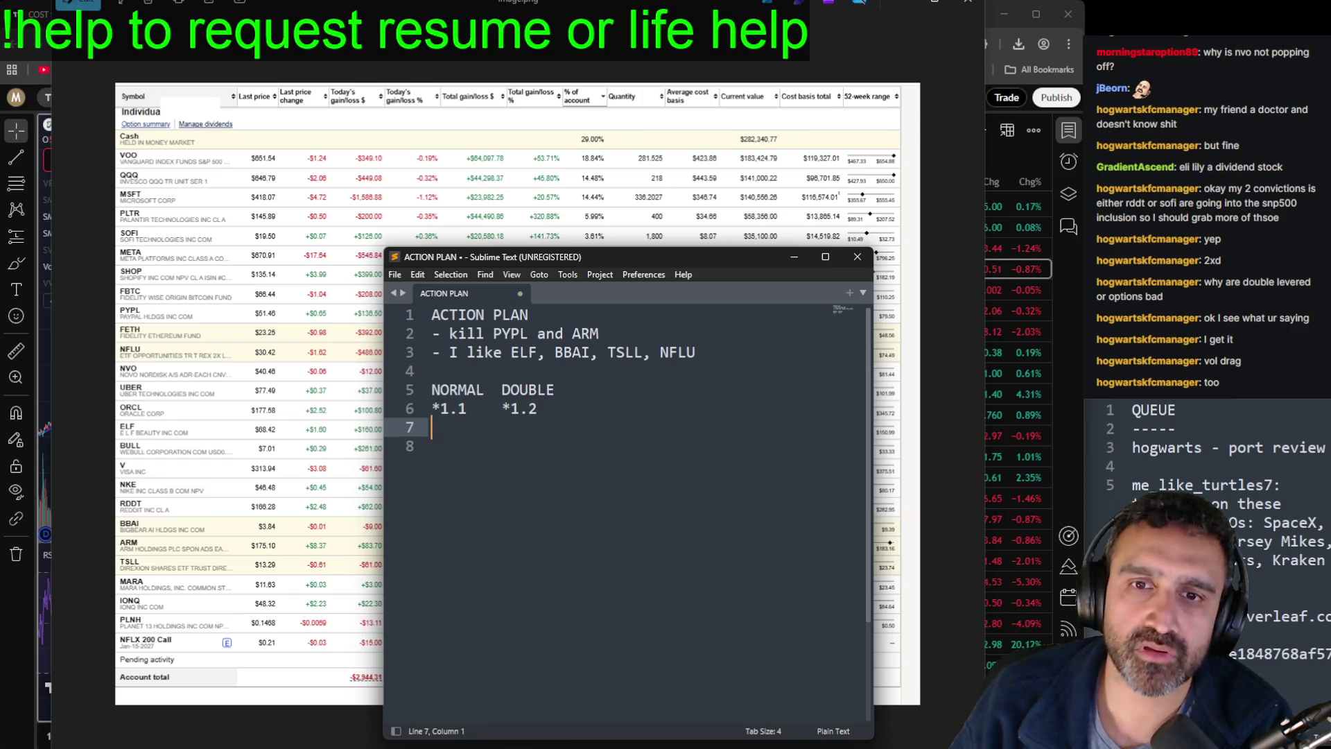
key("Delete")
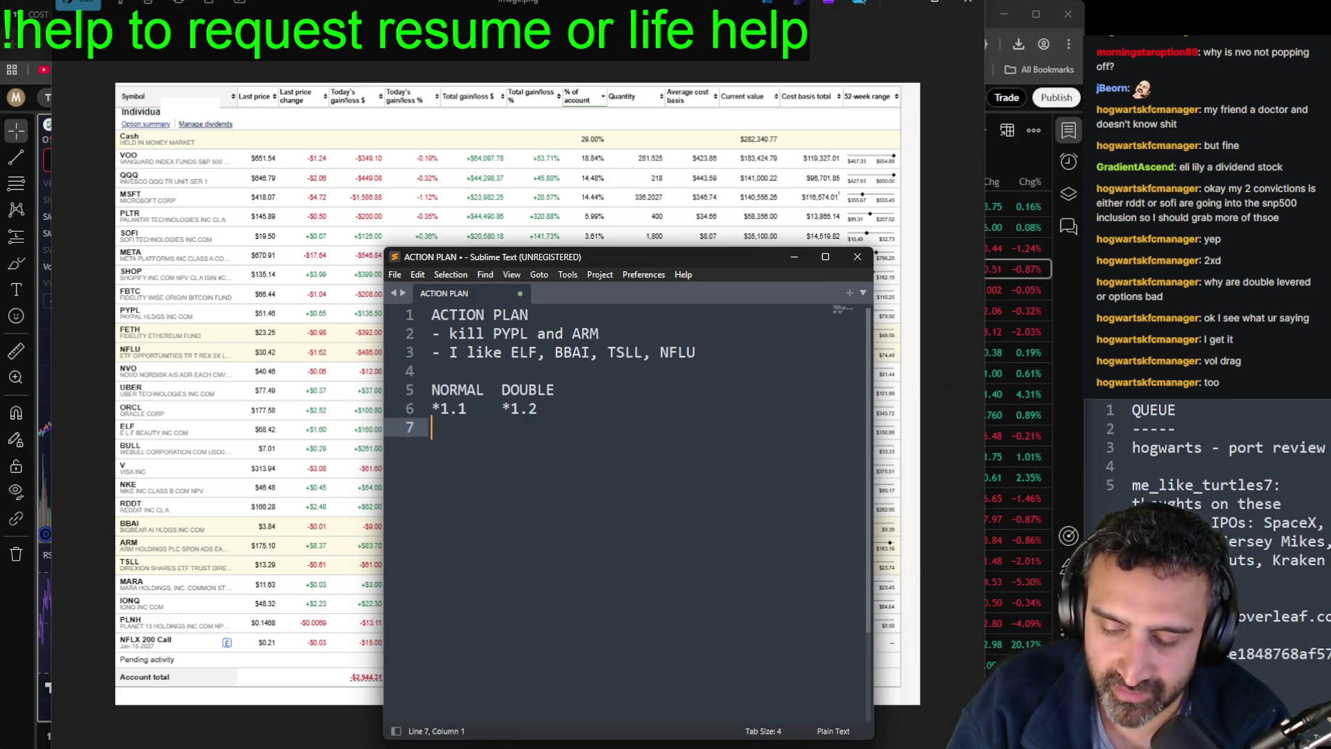
Step: Work out the inverse value on line 7, settling on *.9090
type("*")
key("BackSpace")
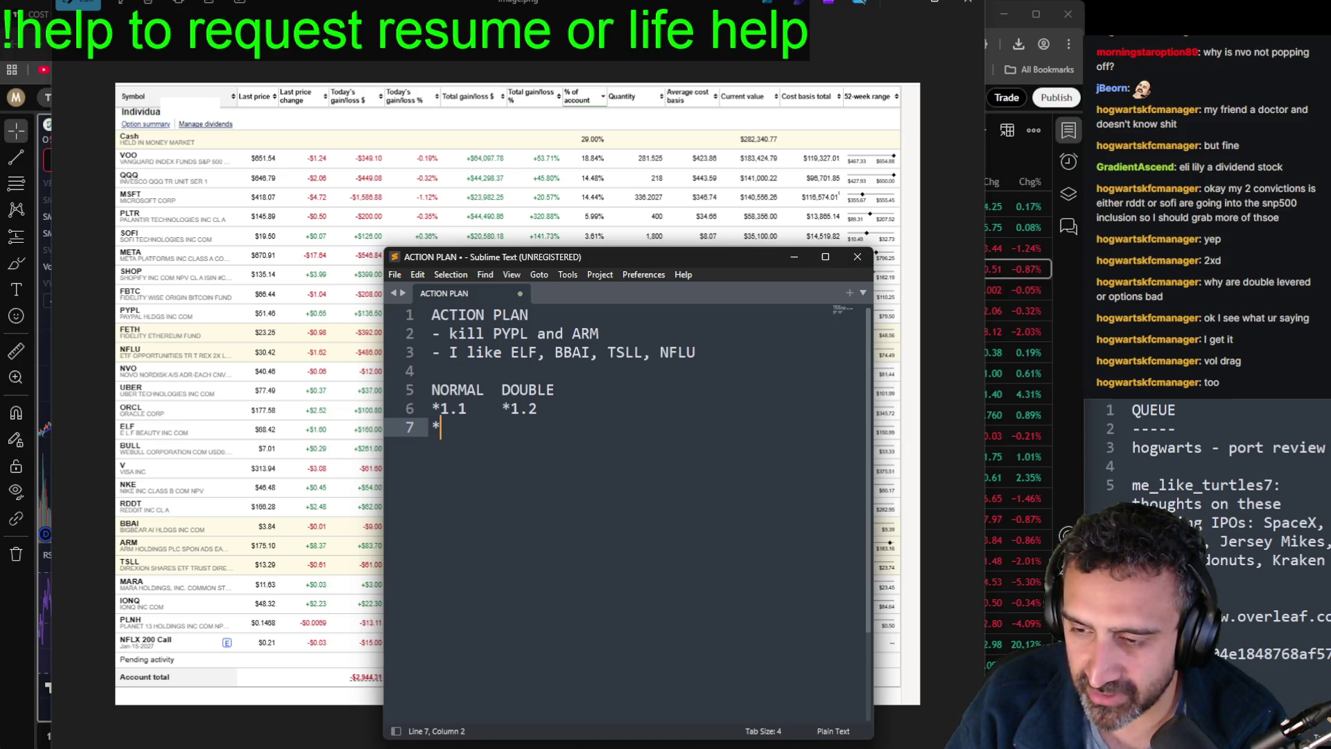
type("10/11")
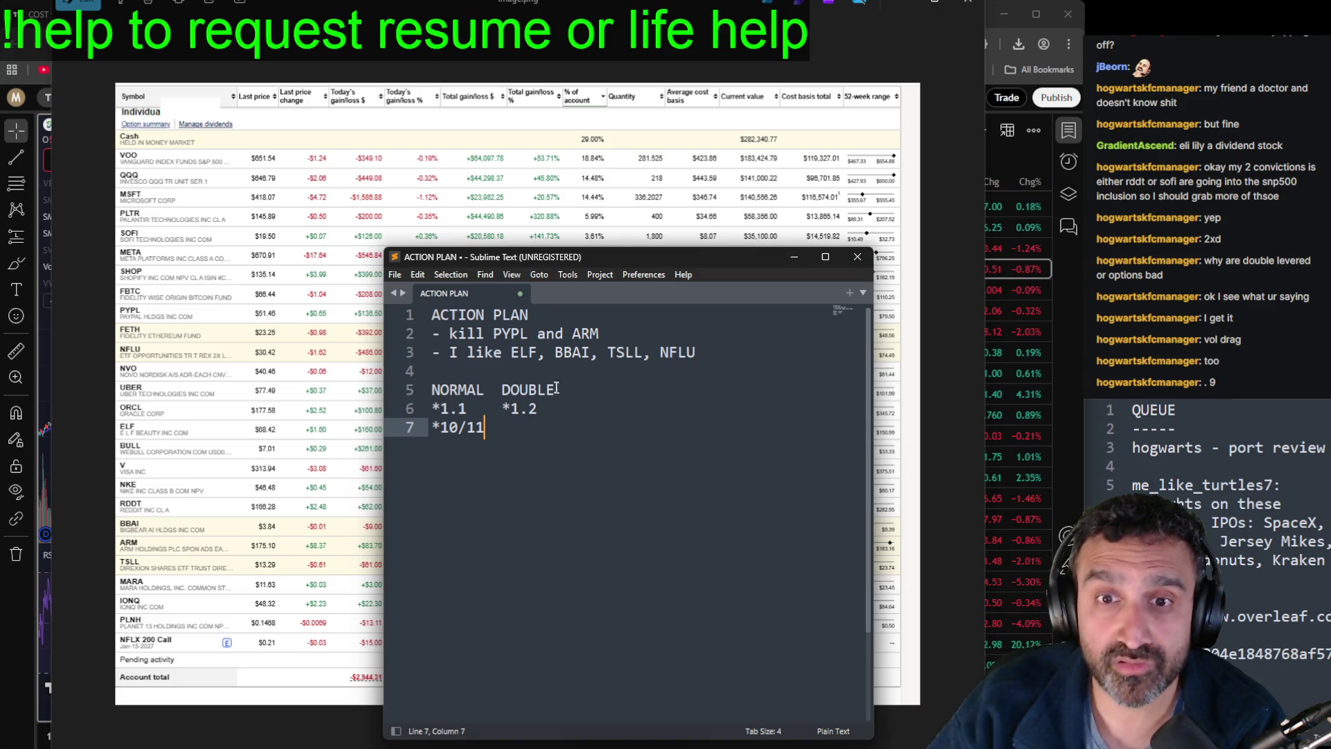
key("BackSpace")
key("BackSpace")
key("BackSpace")
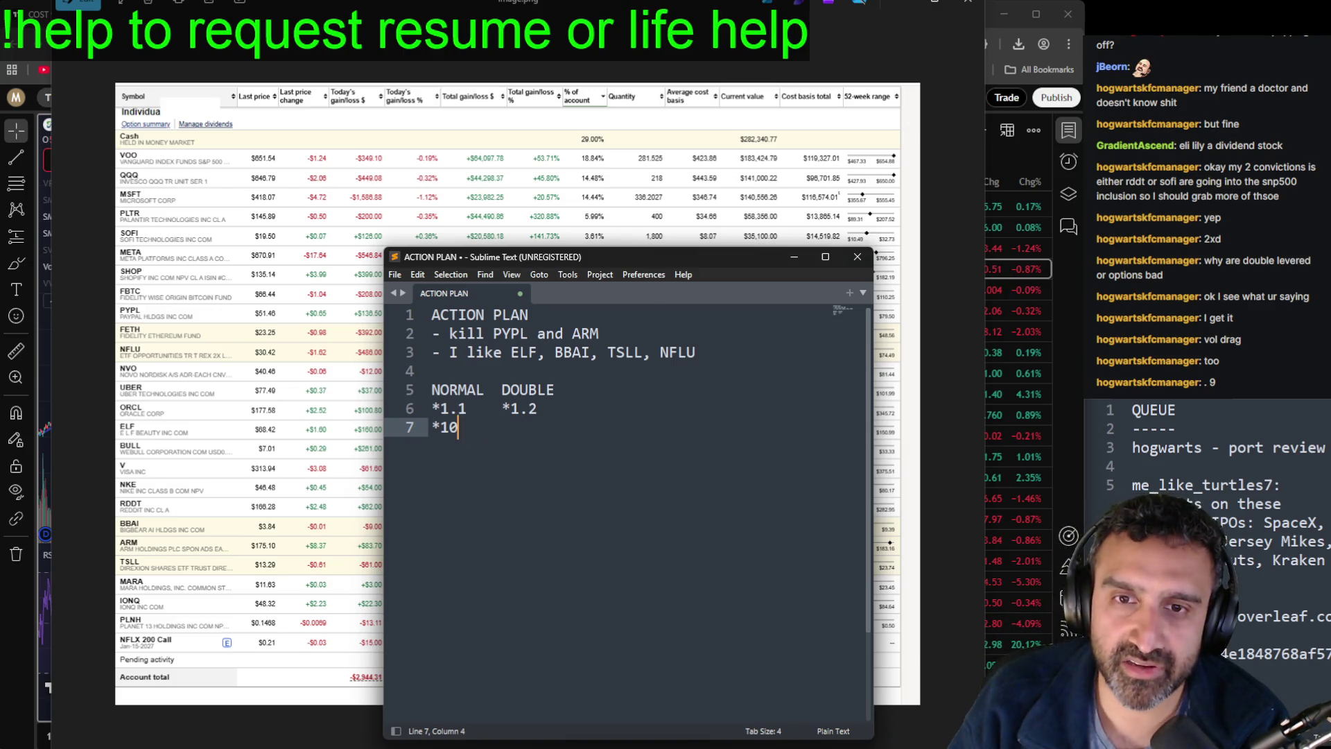
type(".90")
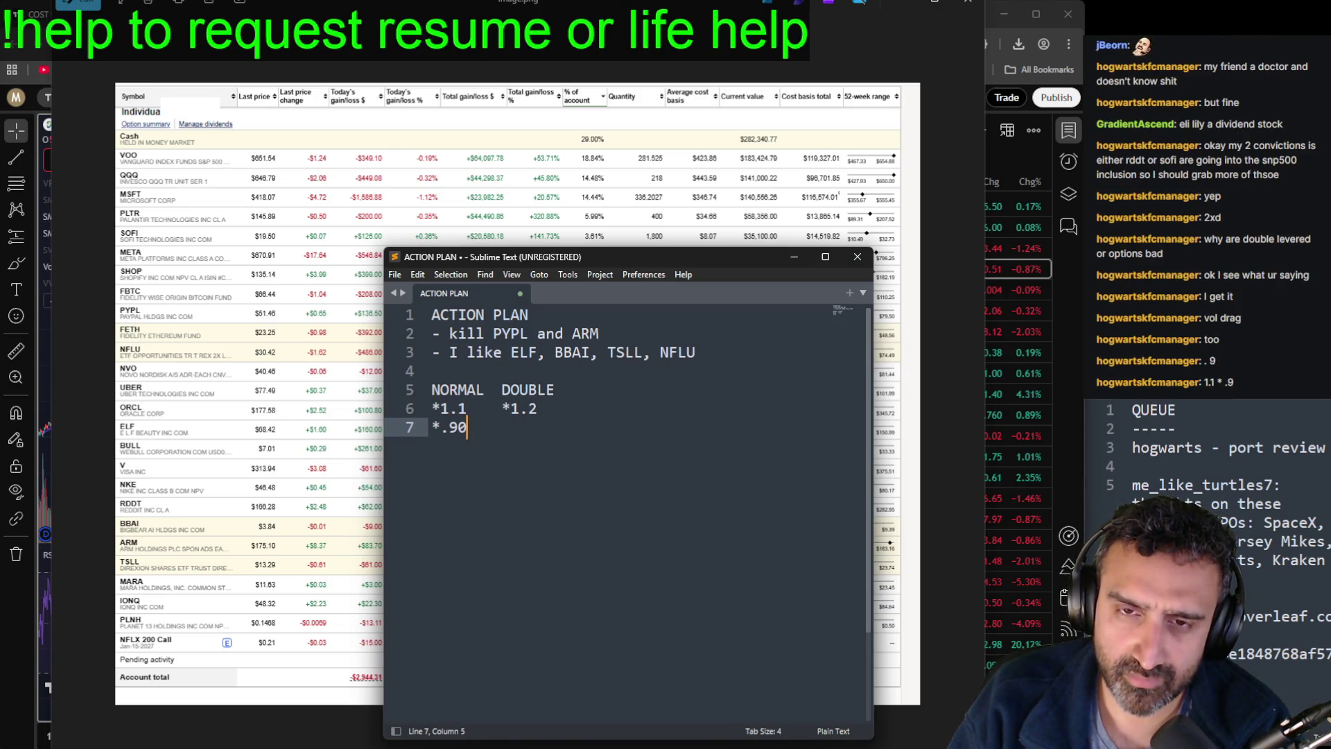
key("BackSpace")
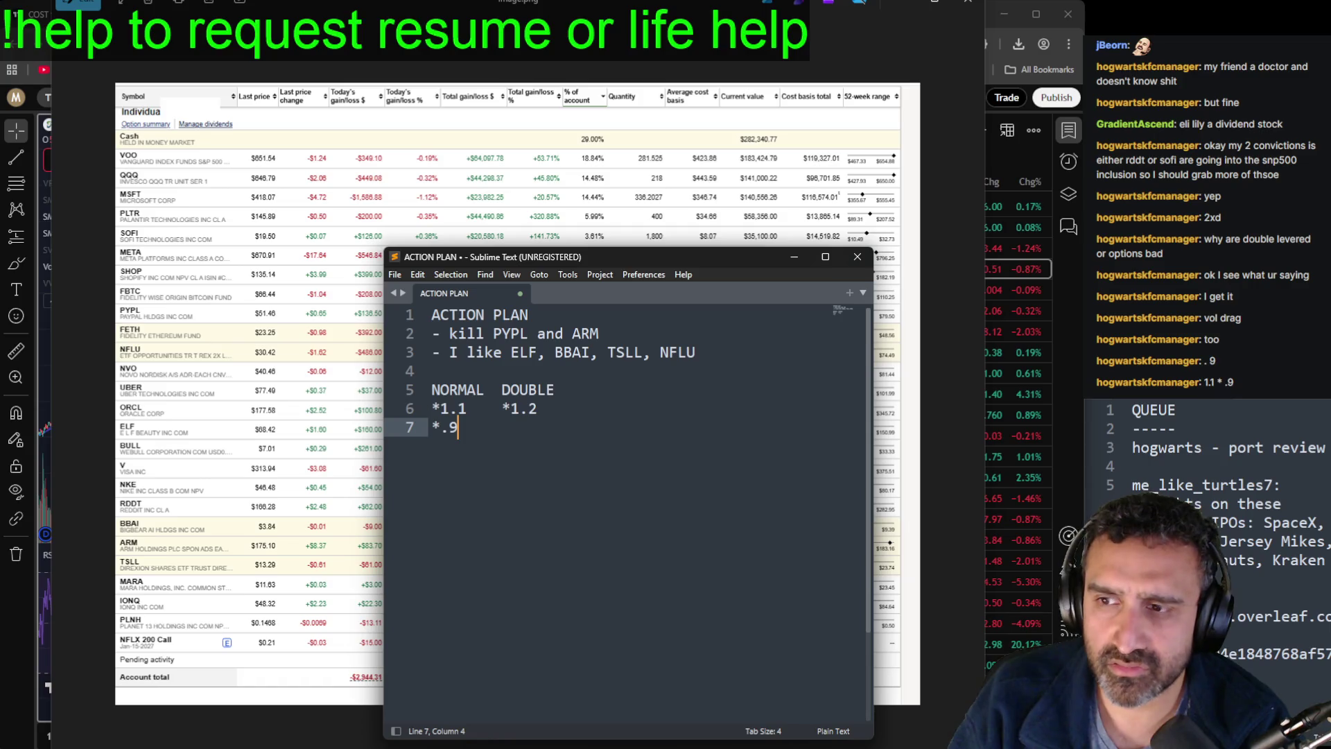
type("0")
key("BackSpace")
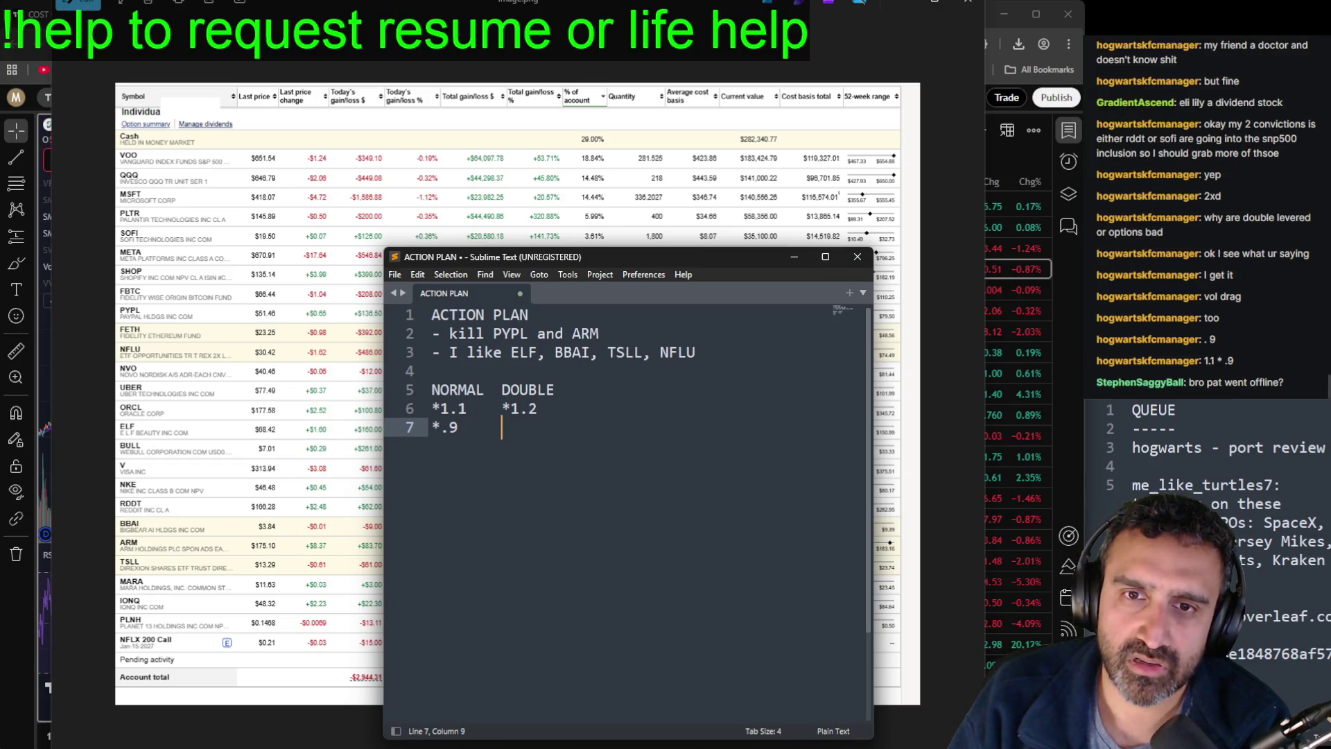
key("BackSpace")
key("BackSpace")
key("BackSpace")
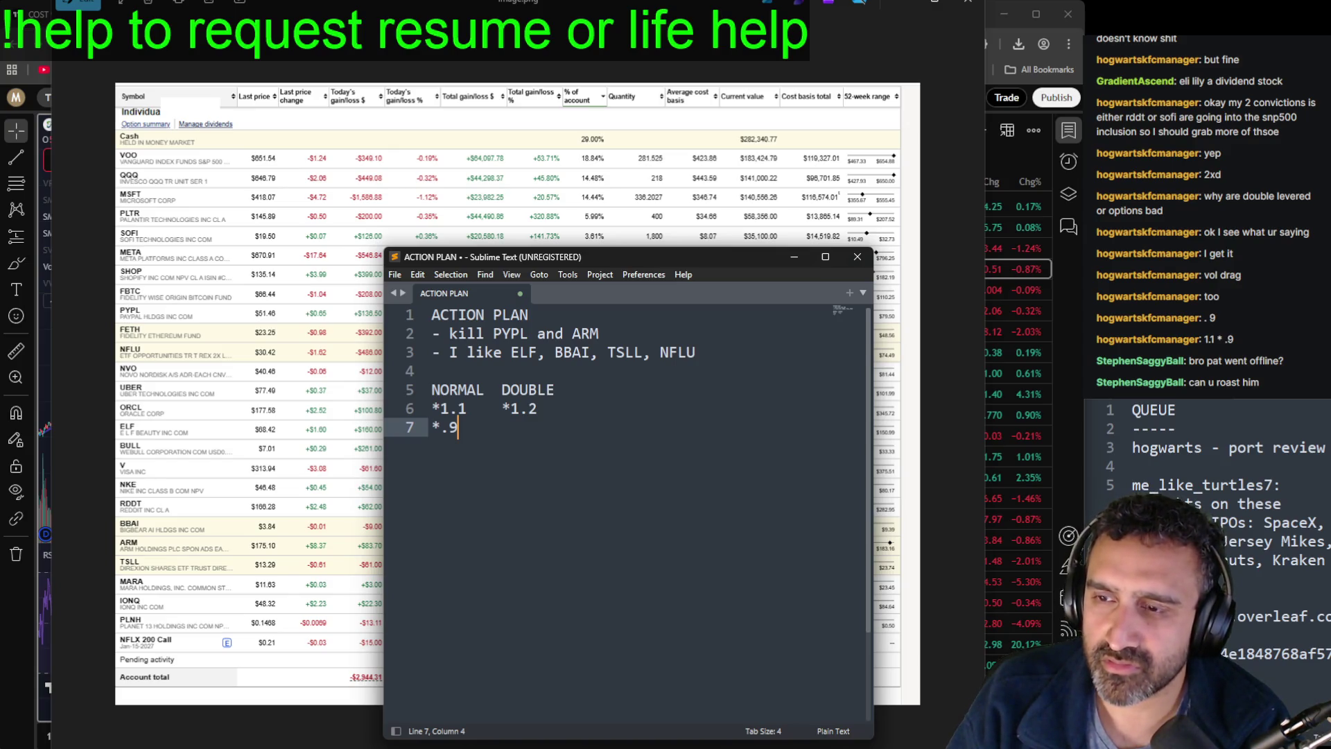
key("BackSpace")
key("BackSpace")
key("BackSpace")
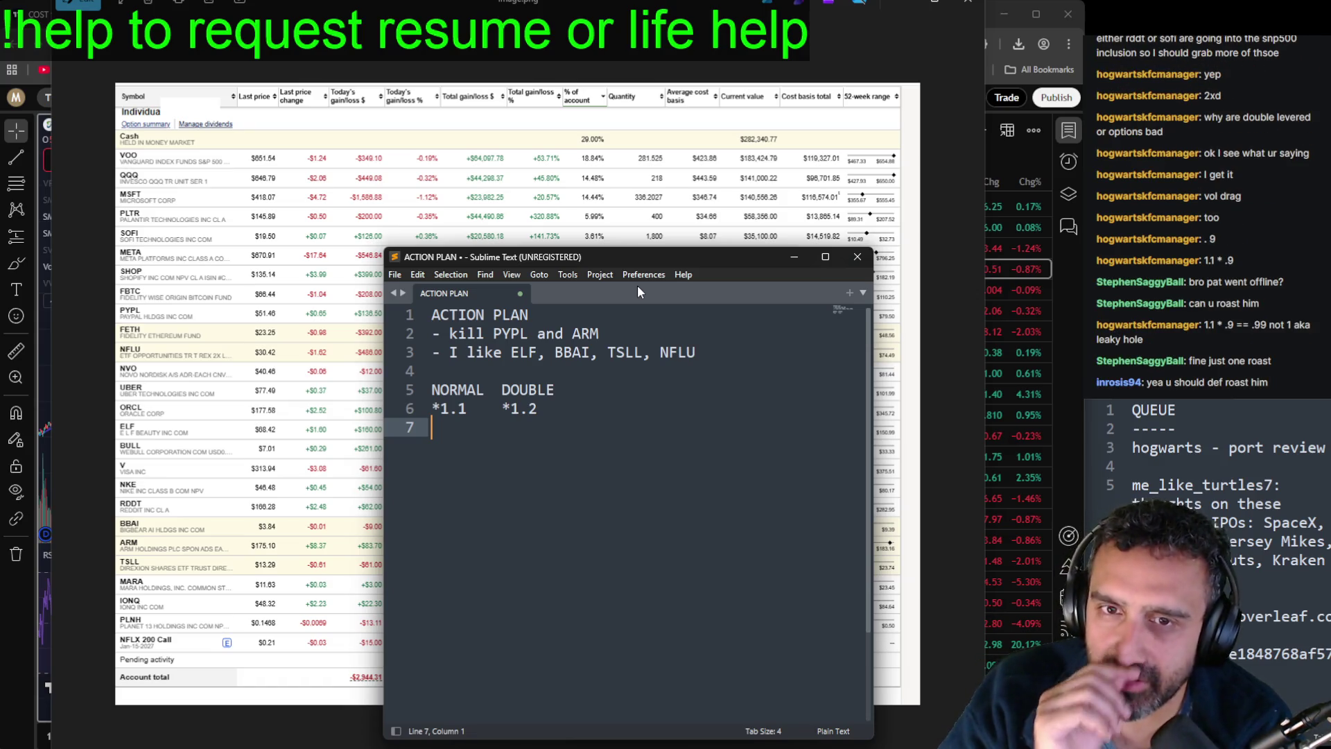
type("*.9090")
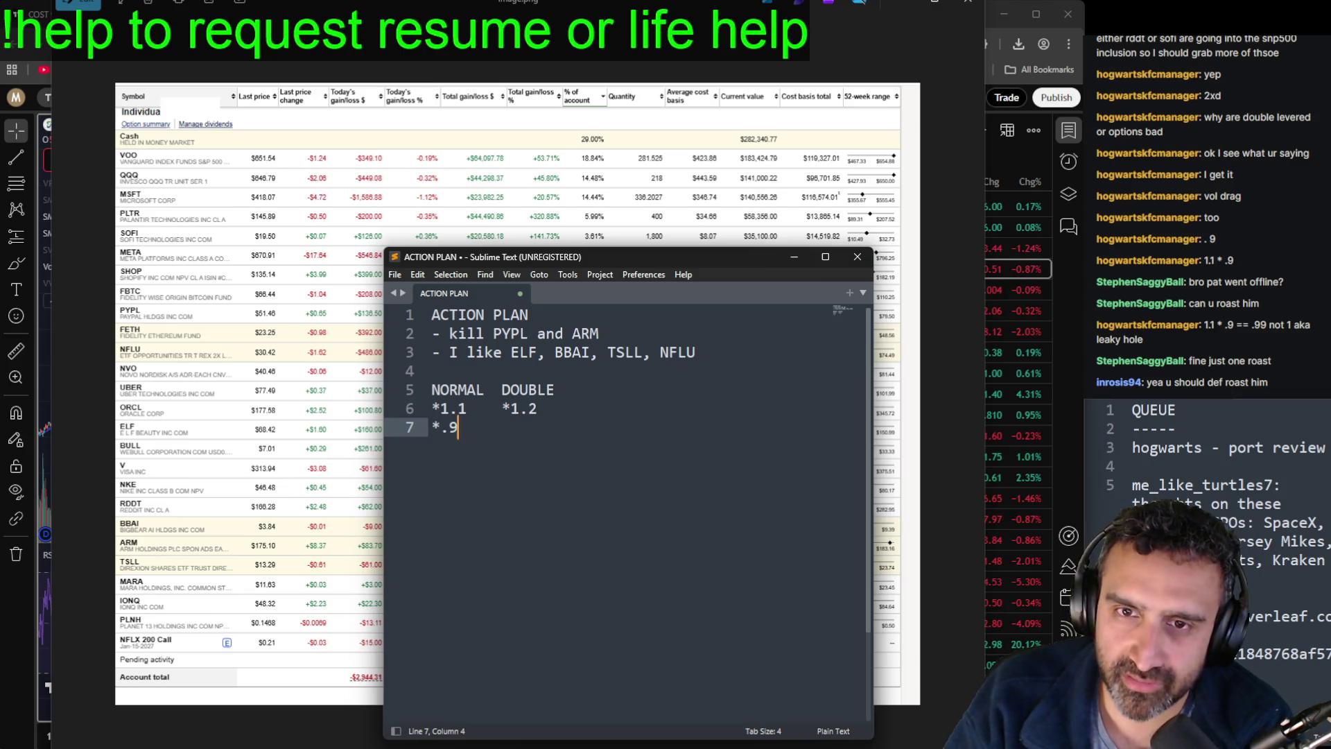
Step: Align *.9090 under the multipliers and start line 10 with (11/10)*(10/11)
left_click(484, 409)
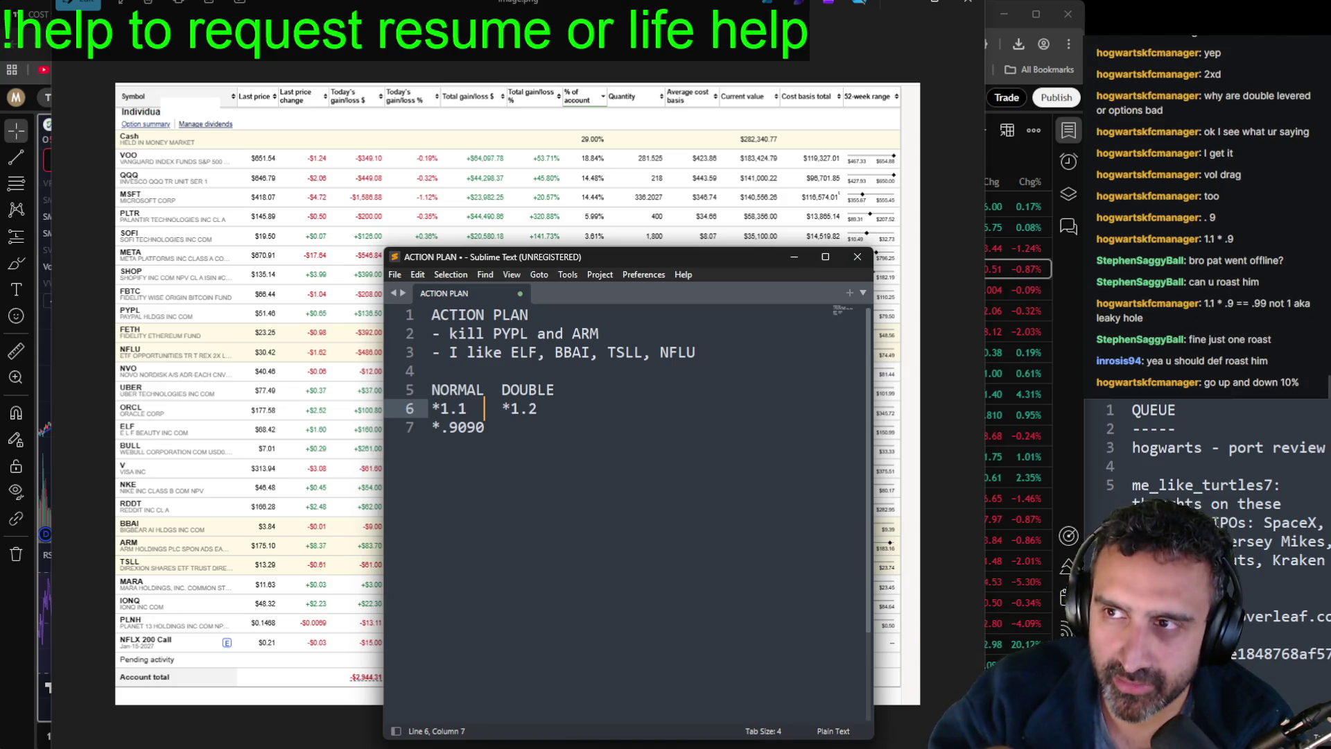
key("Up")
key("Down")
key("Down")
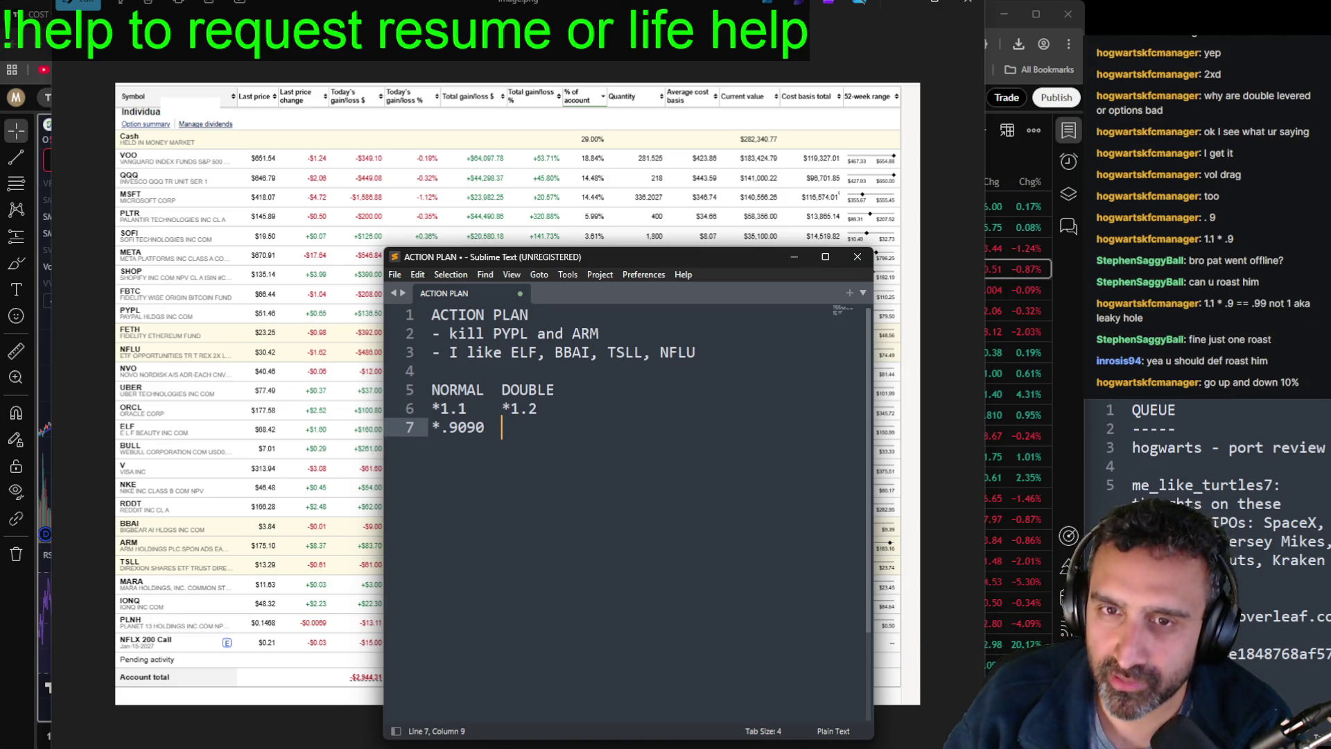
key("BackSpace")
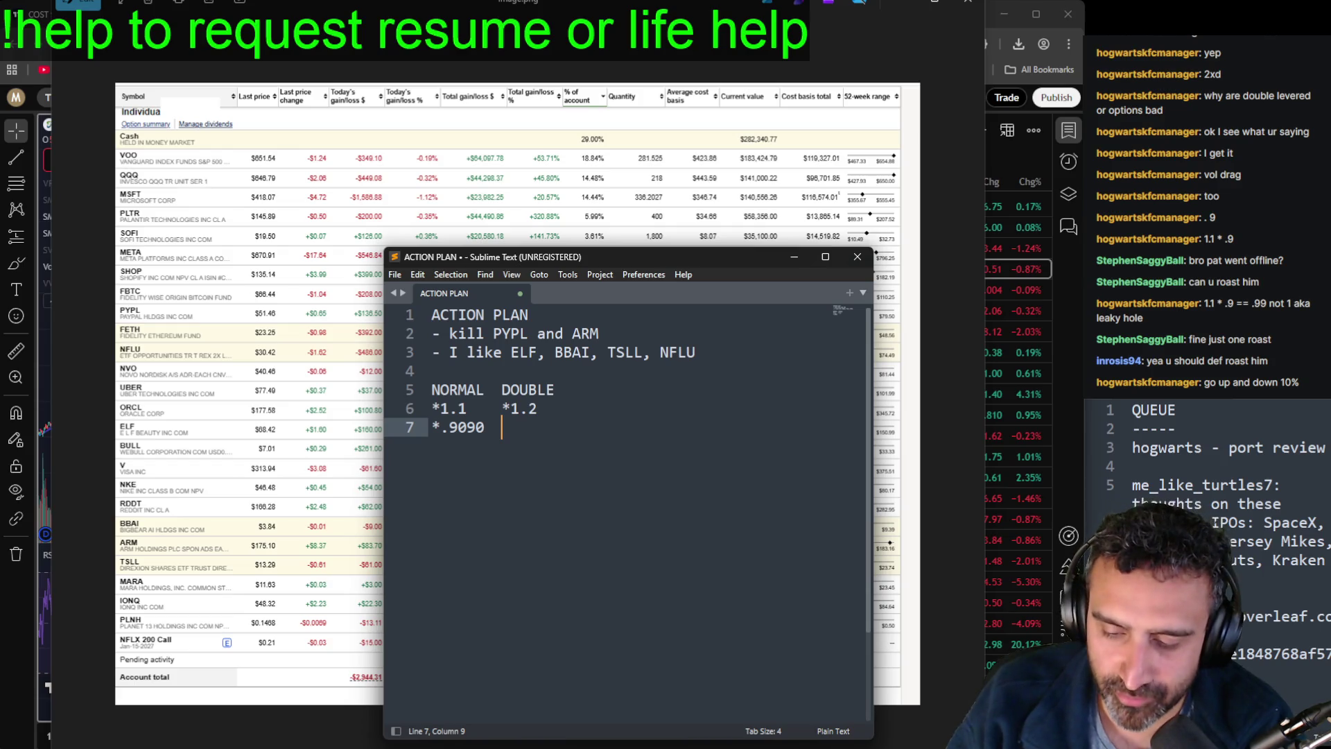
type("*")
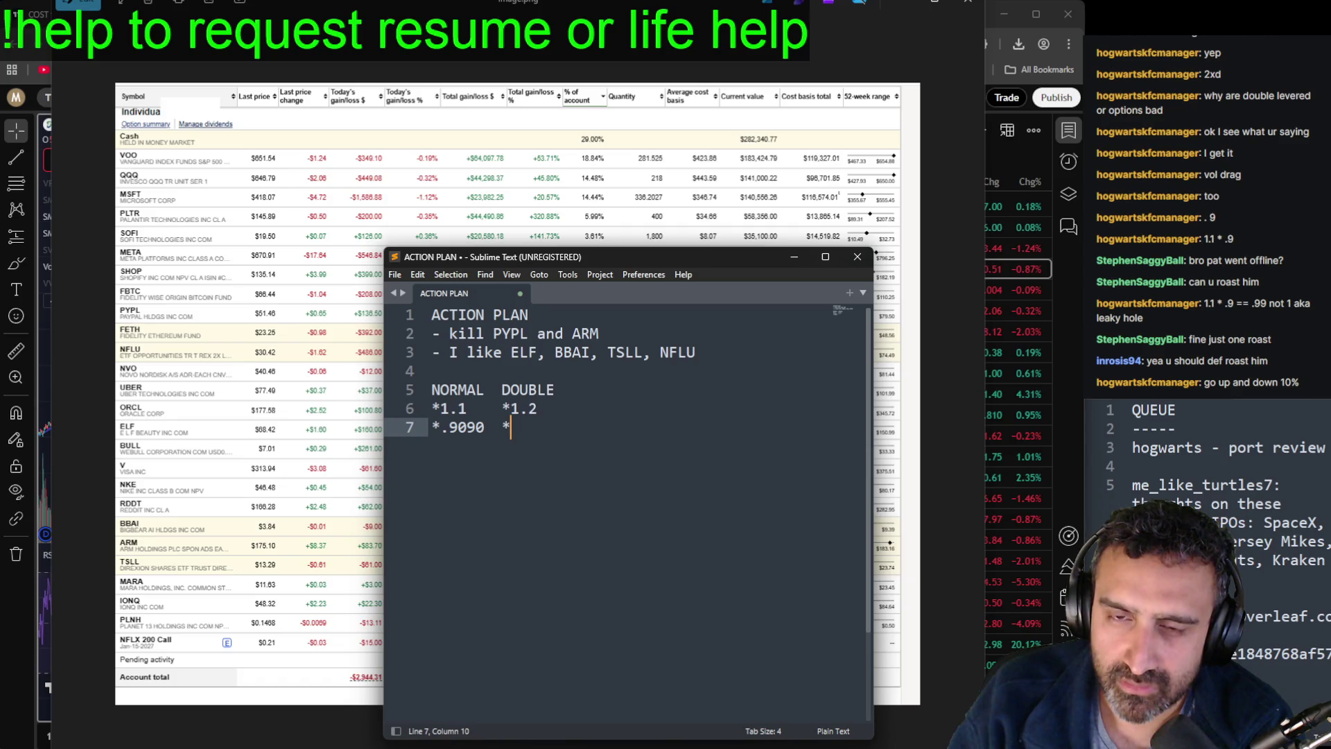
key("BackSpace")
key("BackSpace")
key("BackSpace")
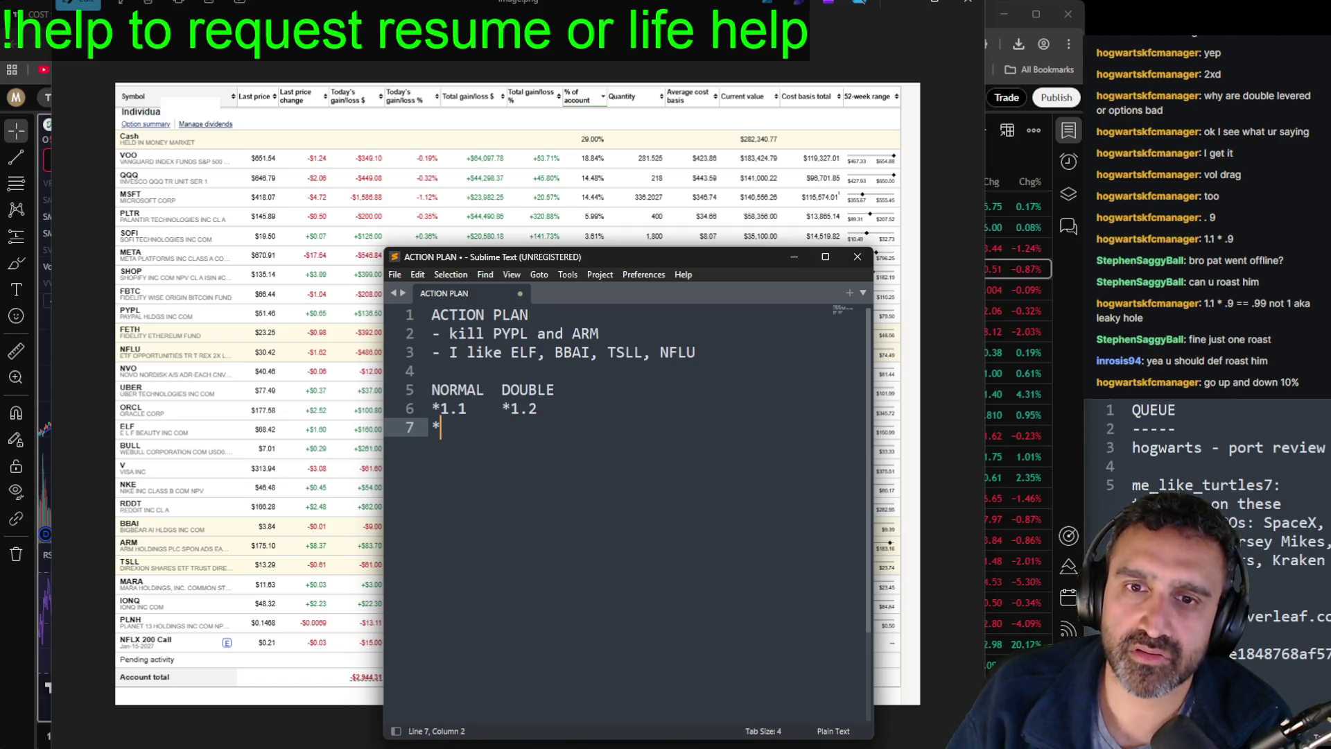
type(".9090")
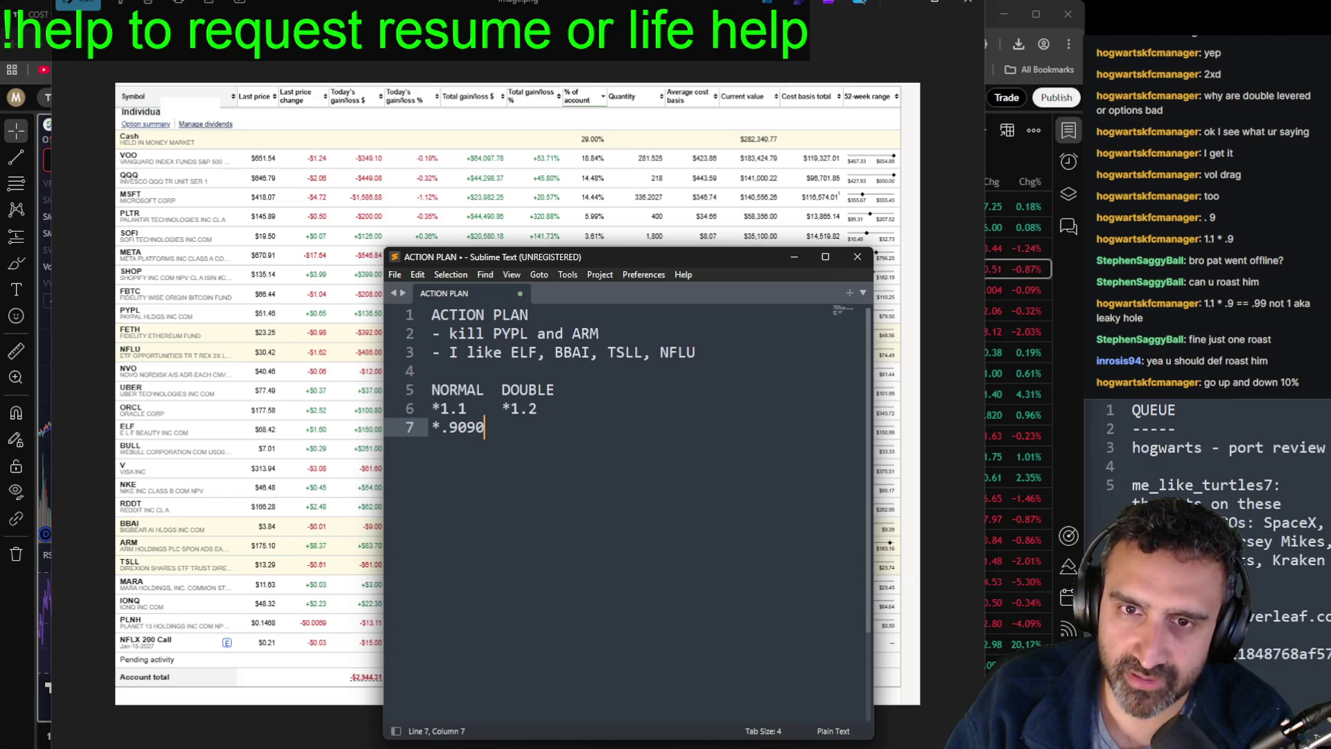
key("Return")
key("Return")
key("Return")
type("(11/10")
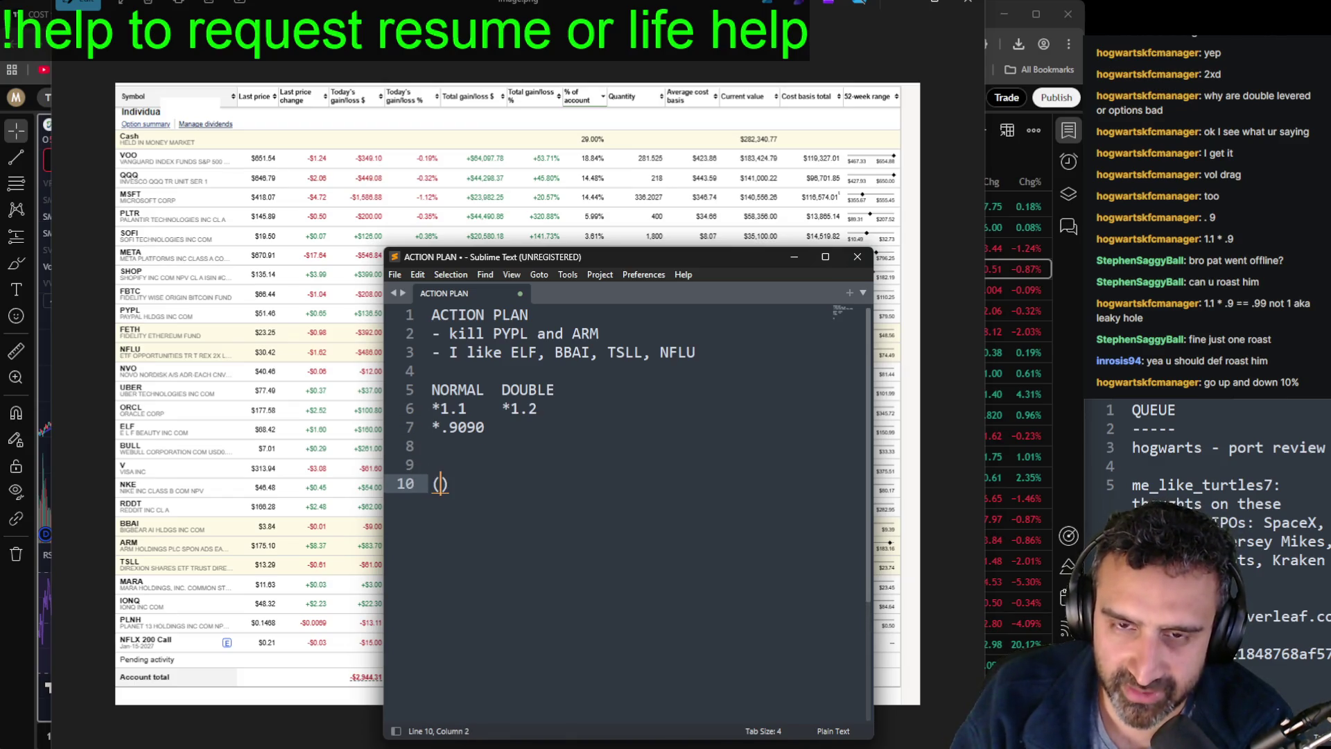
type(")*")
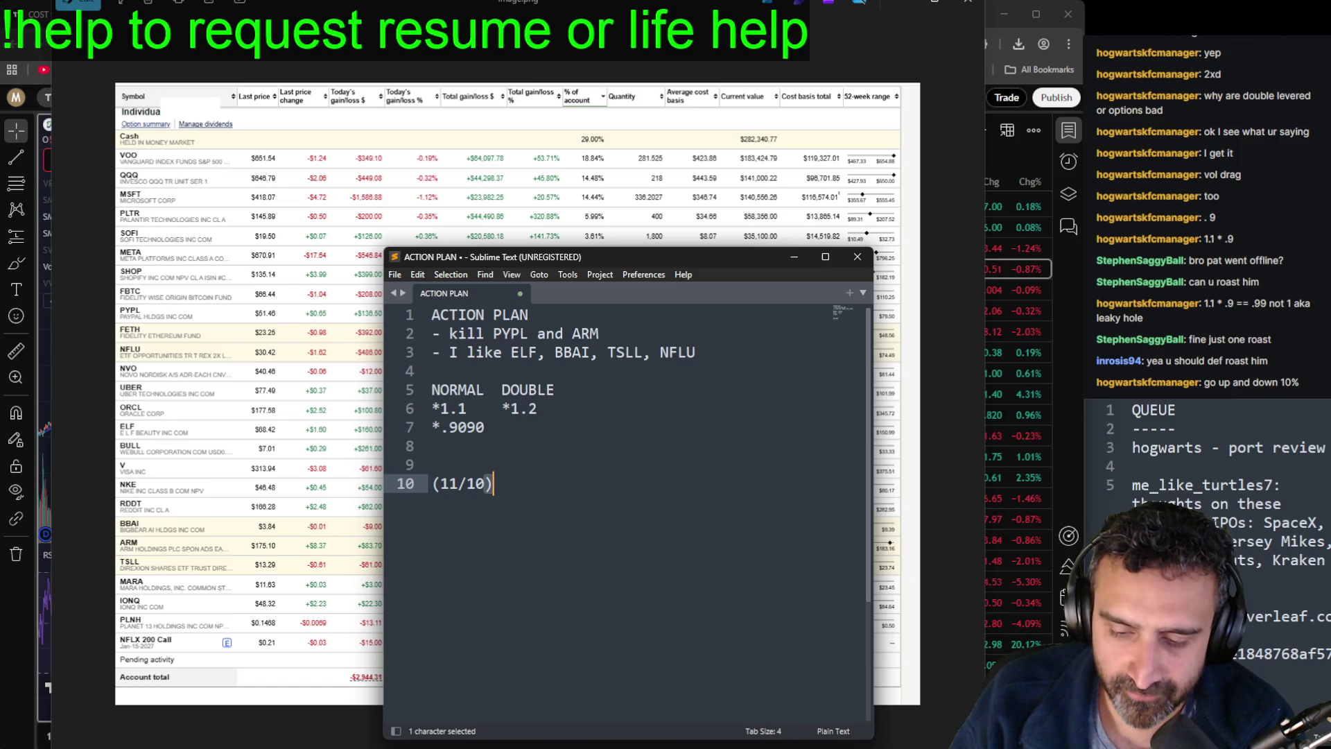
type("(")
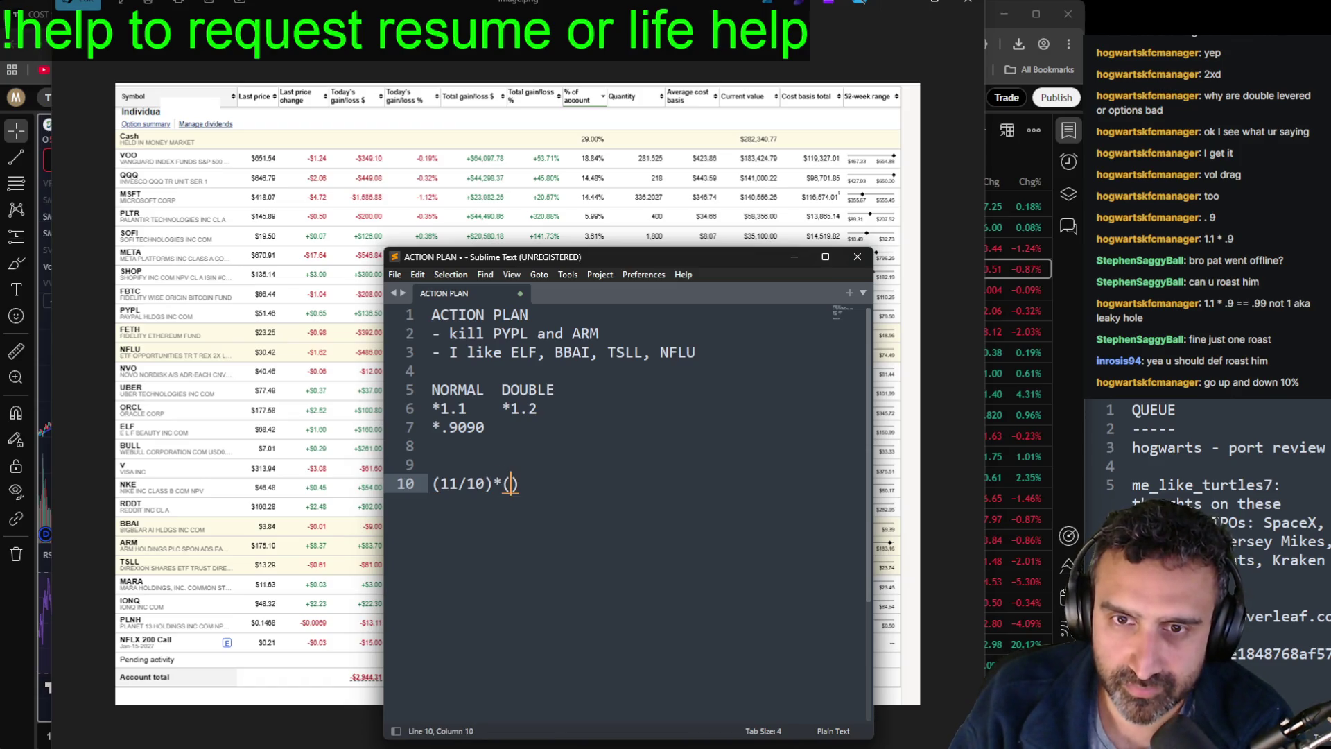
type("10/11)")
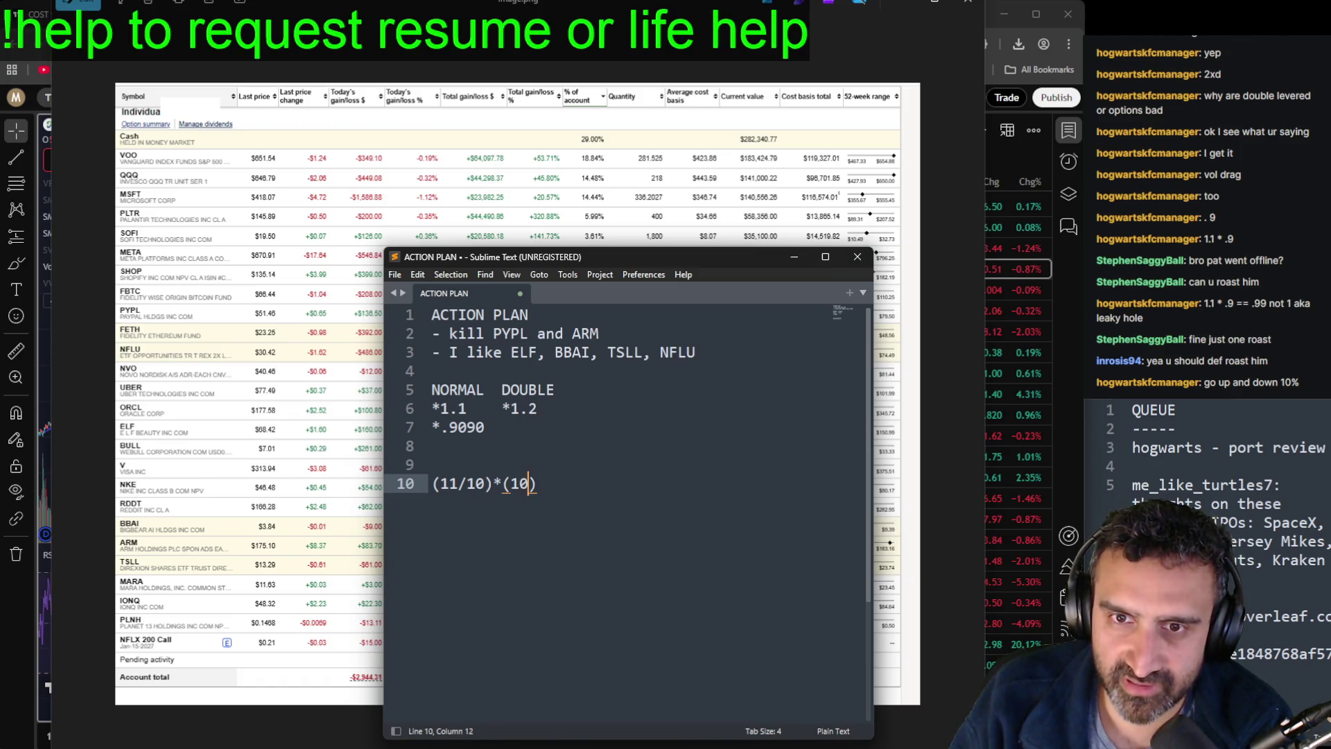
Step: Write the line 11 expression (12/10)*(9/11)
key("Return")
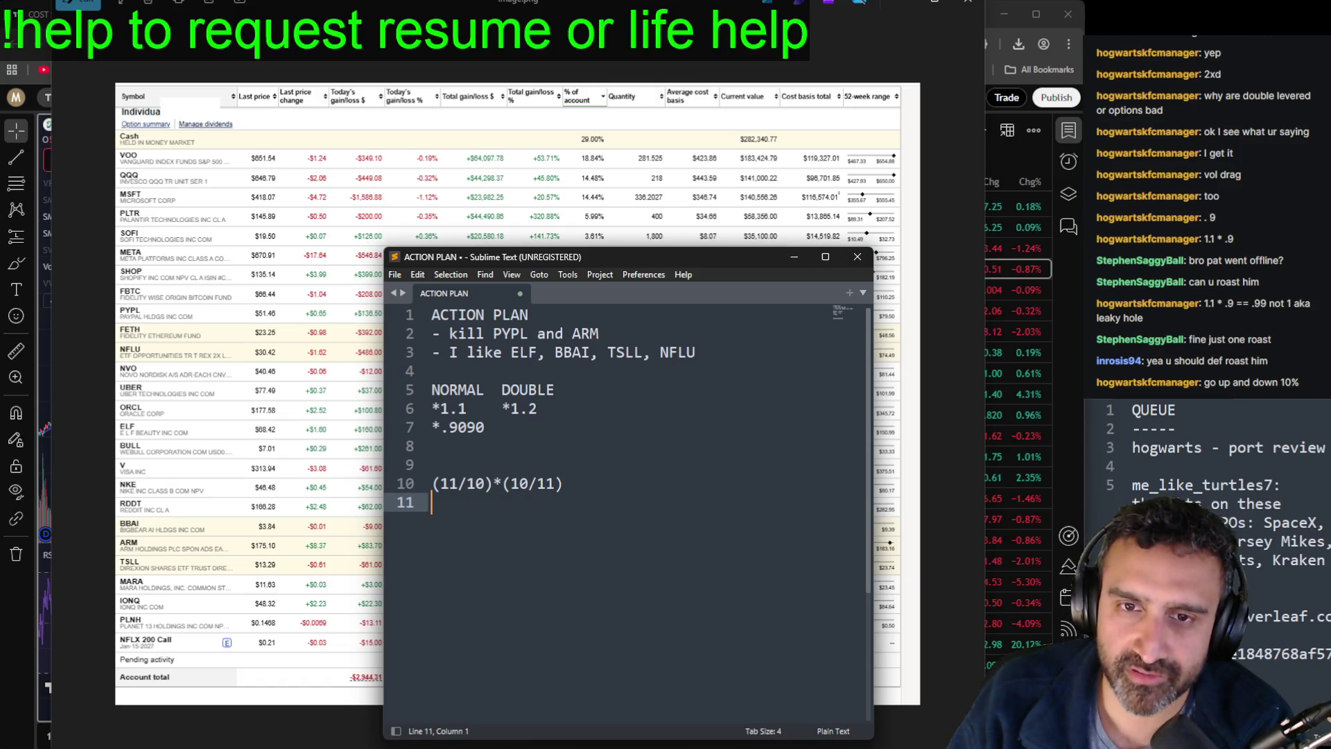
type("(")
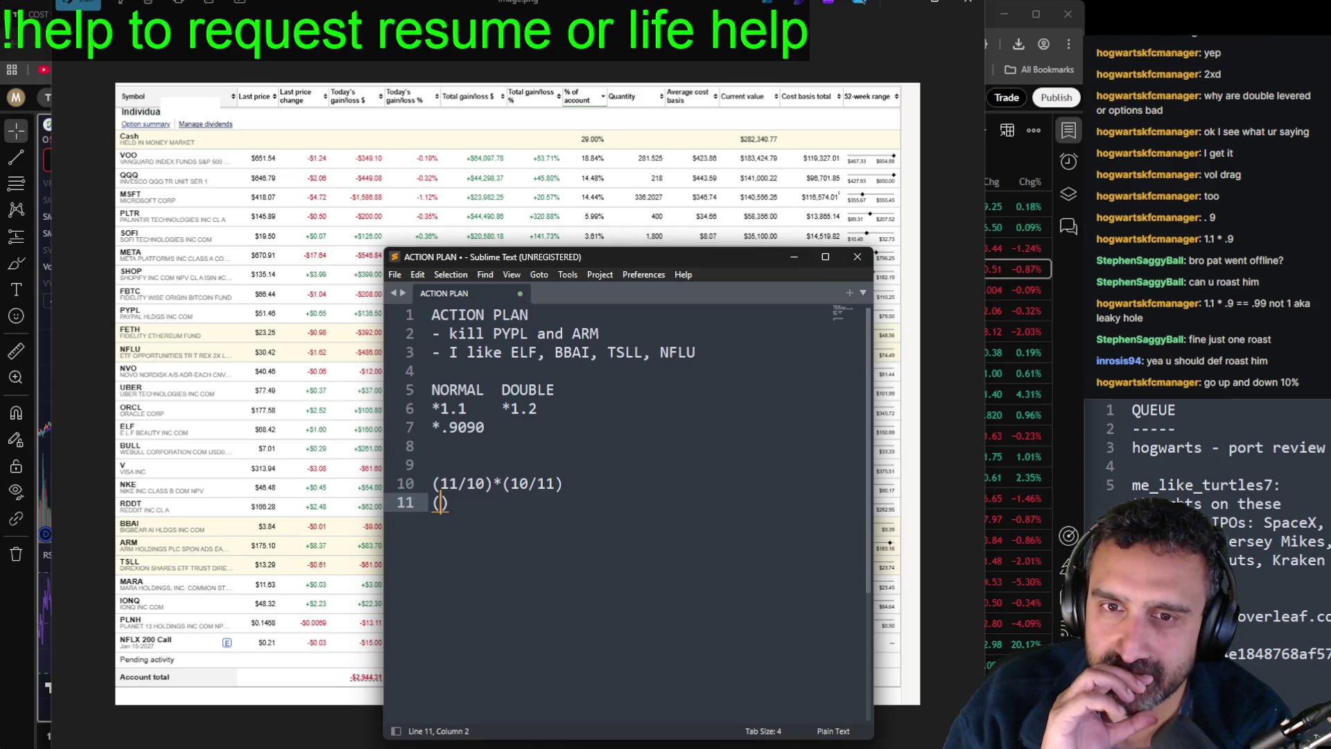
type("1 +")
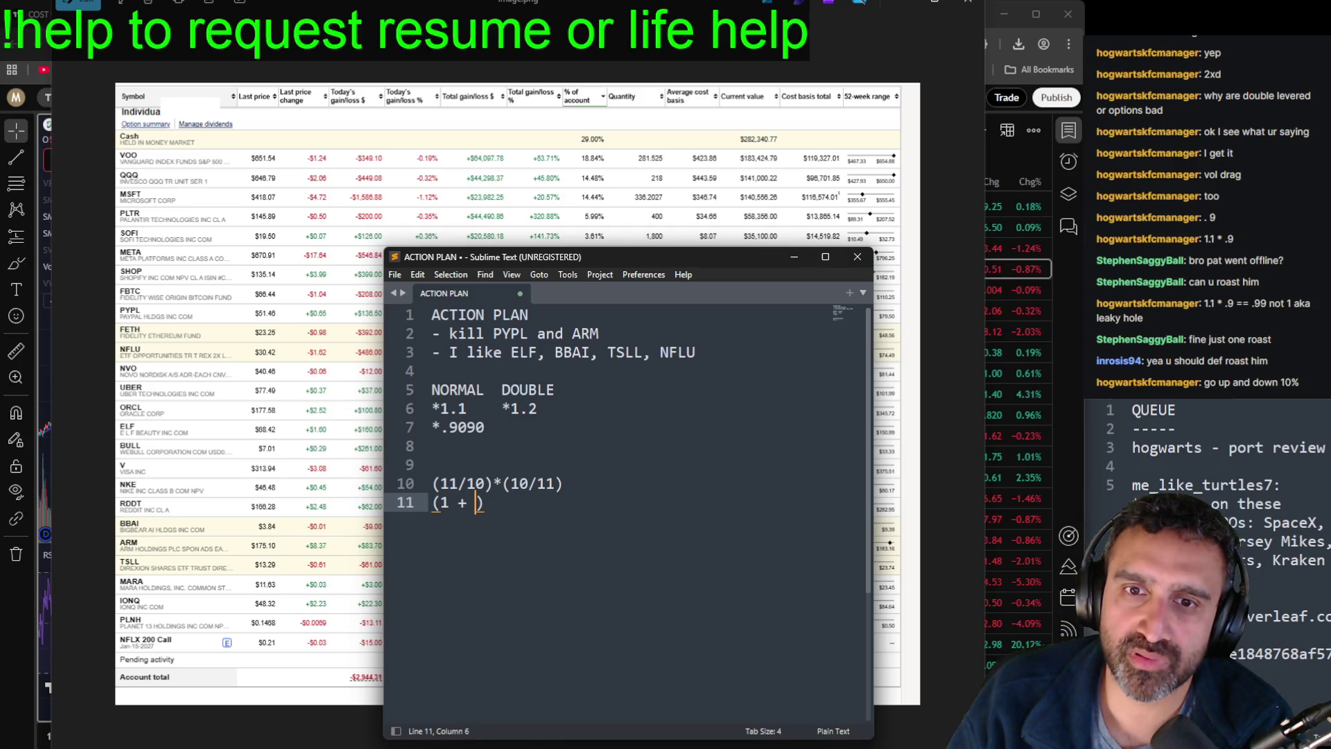
key("BackSpace")
key("BackSpace")
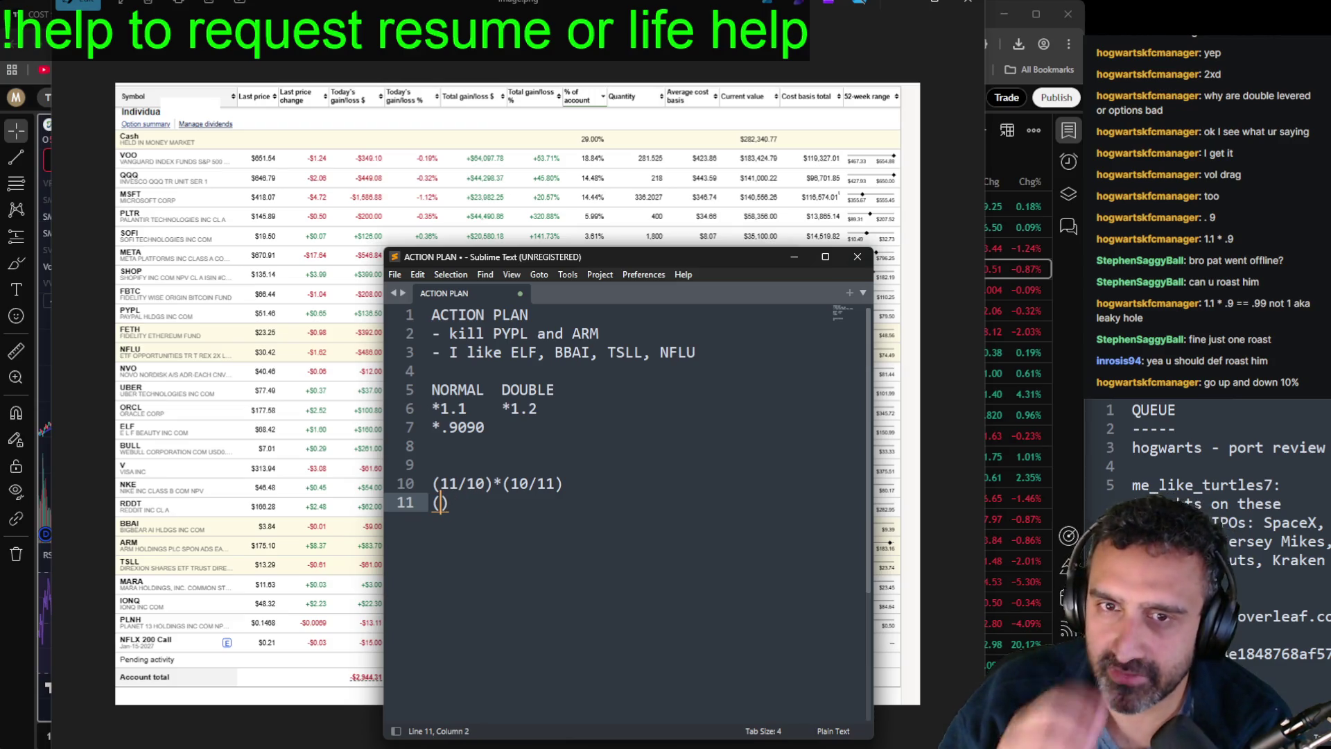
type("2/10)*")
key("BackSpace")
type("*(")
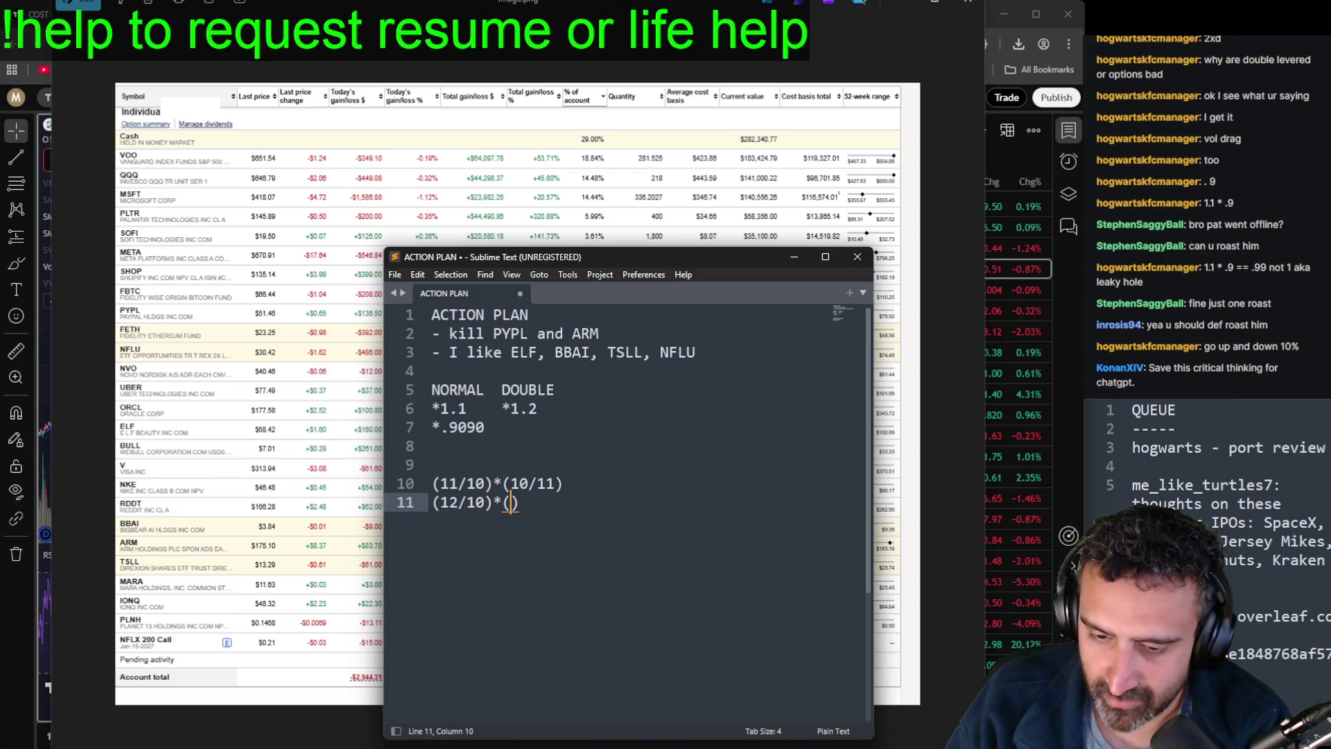
type("1 - ")
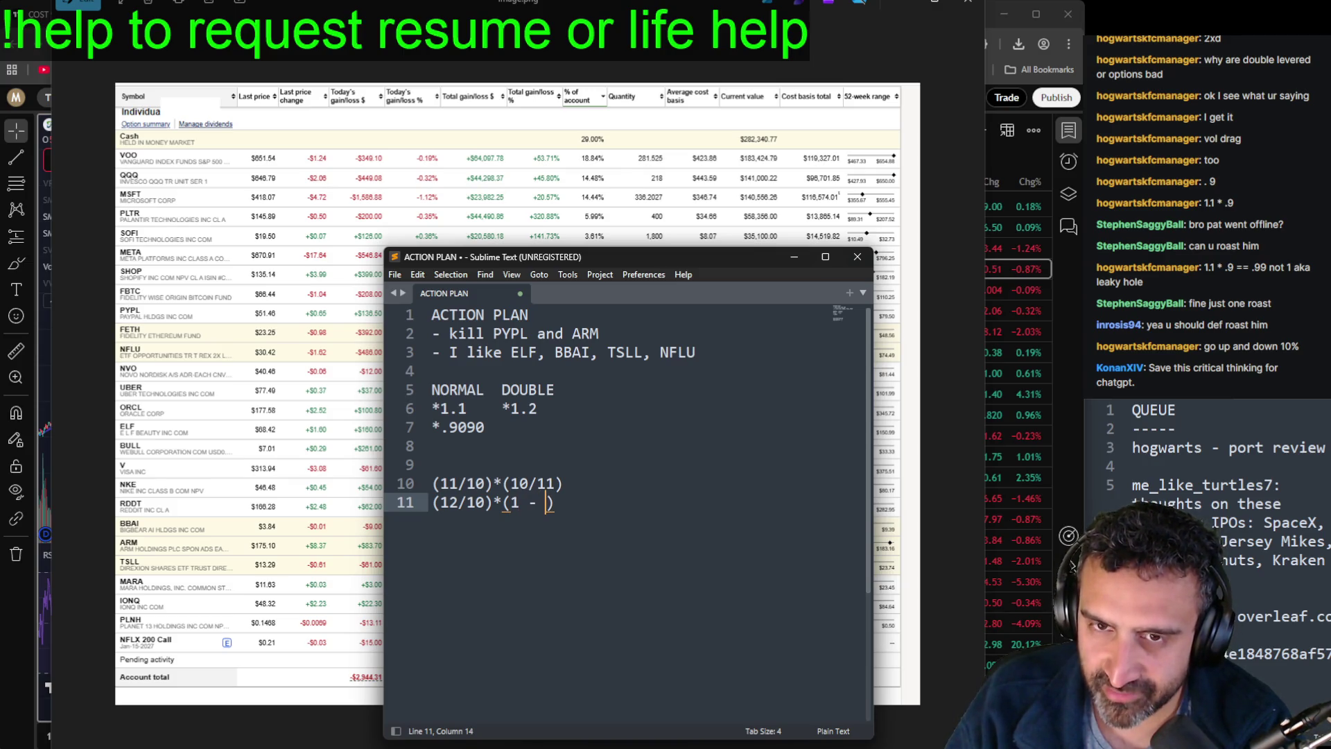
type("2/11")
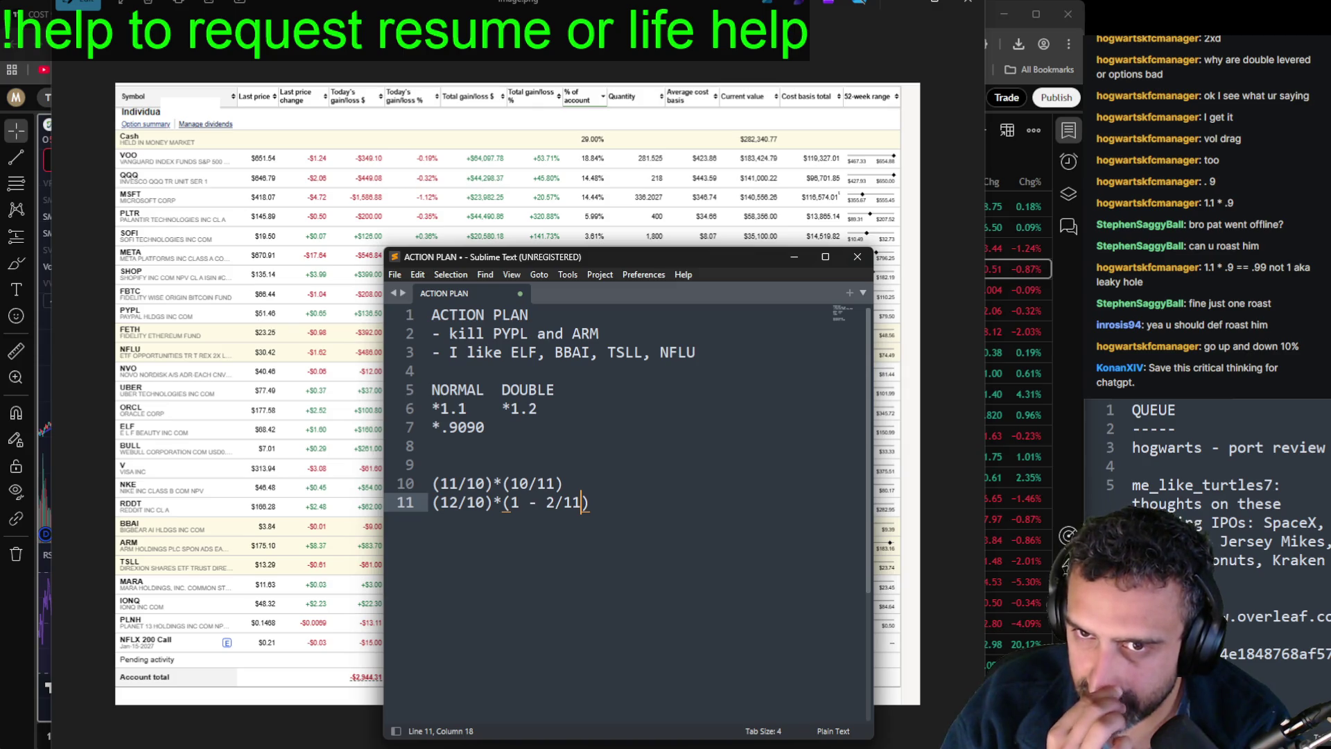
key("BackSpace")
key("BackSpace")
key("BackSpace")
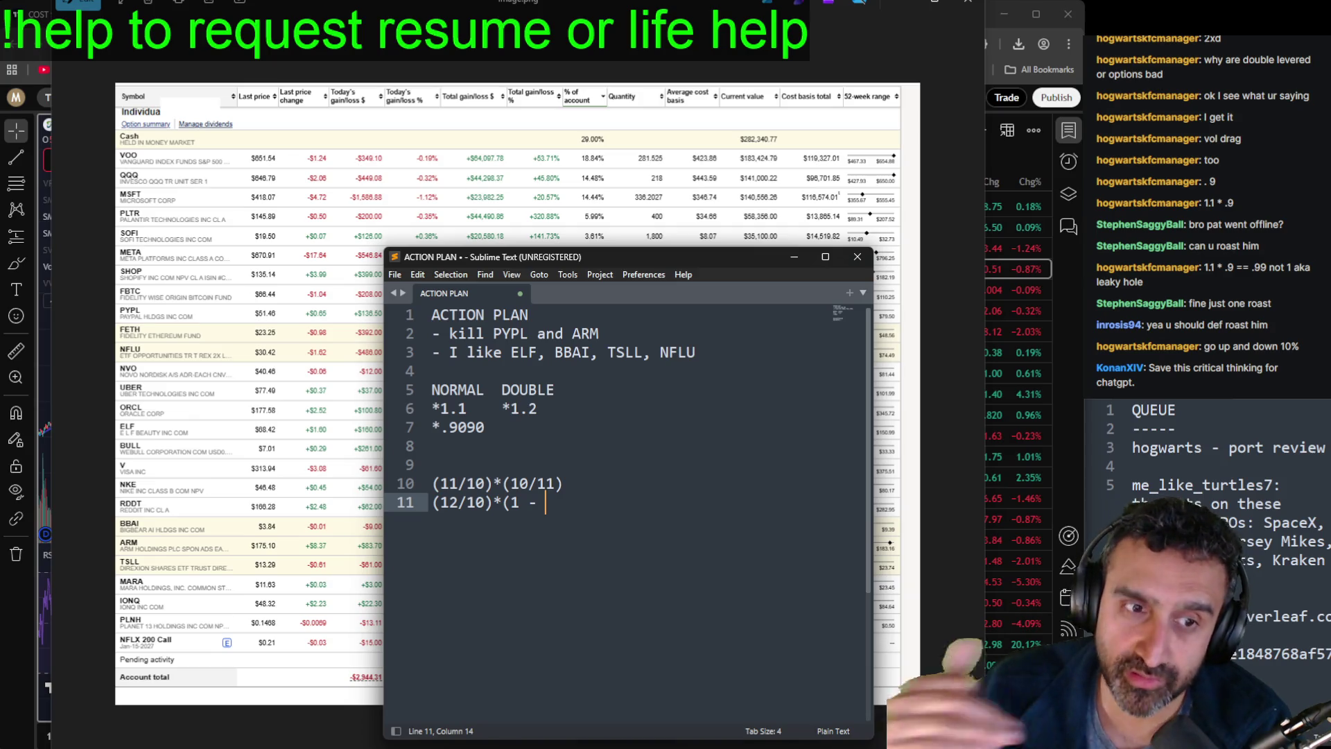
key("BackSpace")
key("BackSpace")
key("BackSpace")
type("9/11)")
Step: Append = 110/110 to line 10 and = 108/110 to line 11
left_click(503, 503)
left_click(528, 483)
left_click(662, 483)
type("= 12")
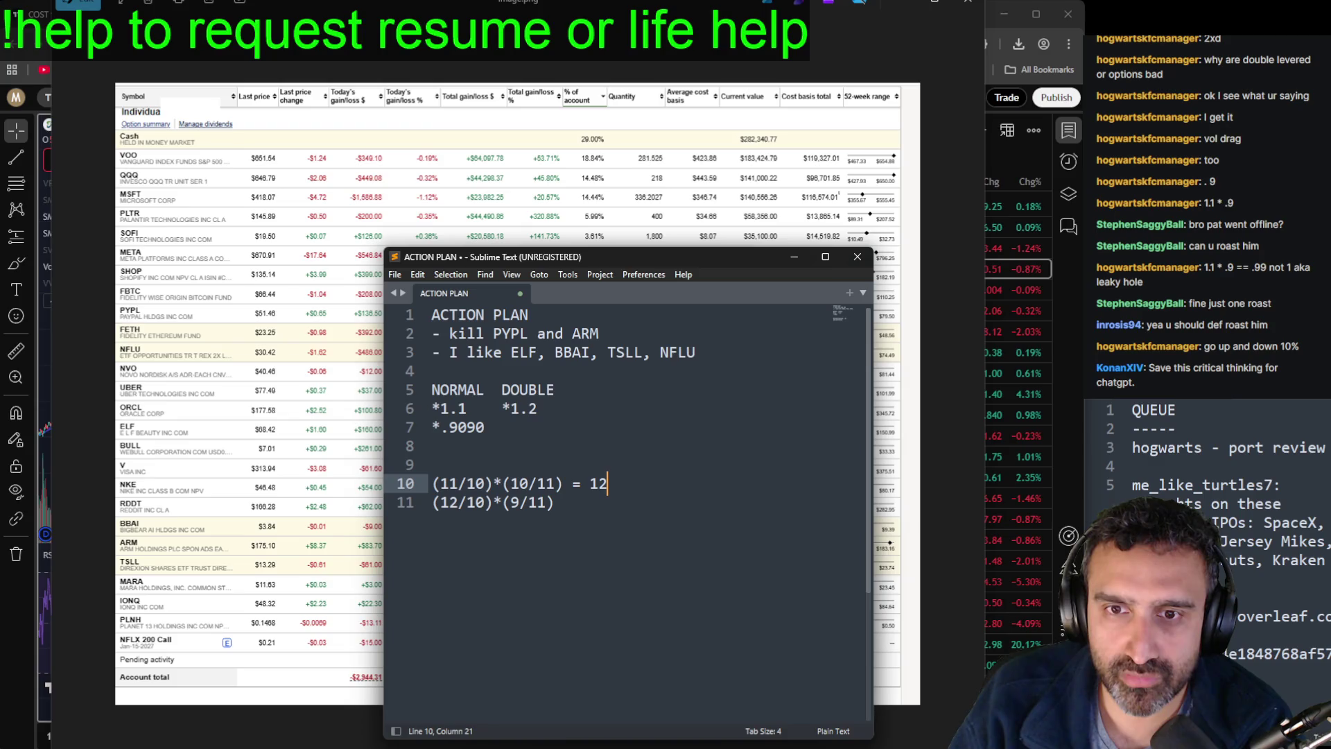
type("0")
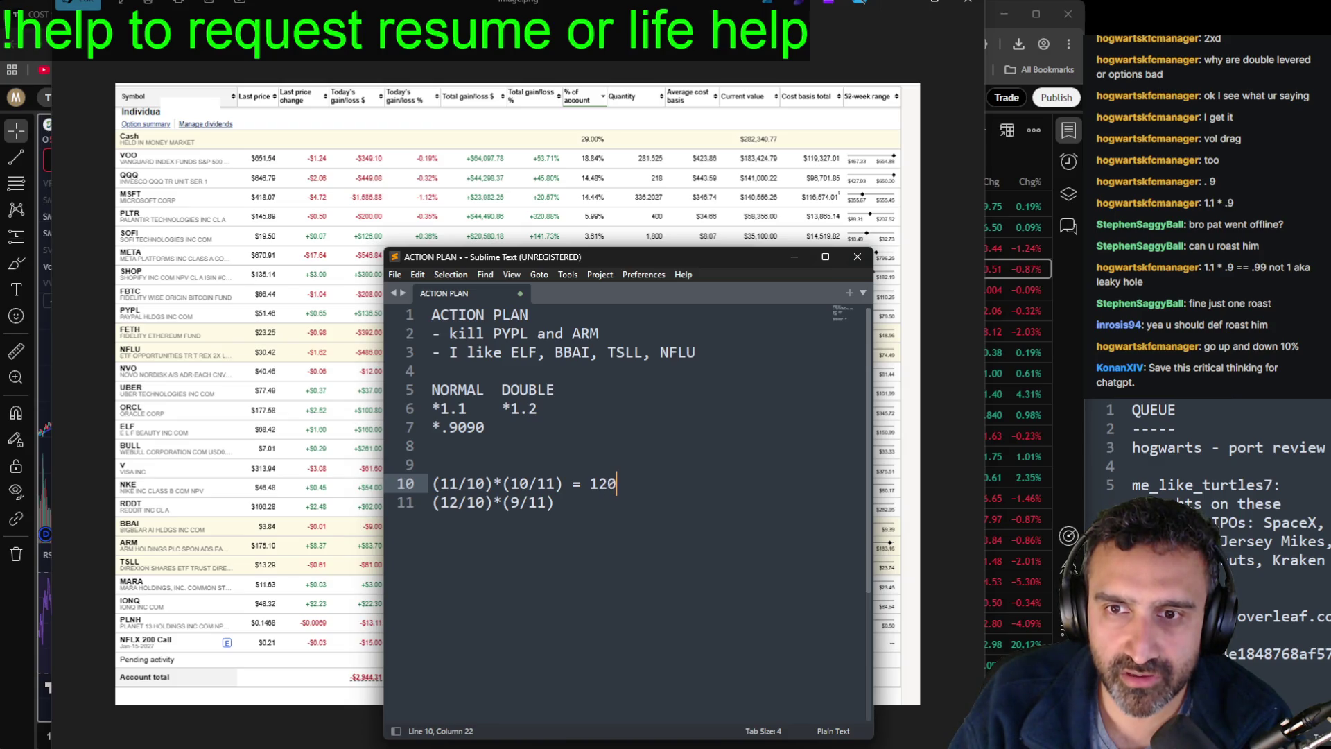
key("BackSpace")
key("BackSpace")
type("10/110")
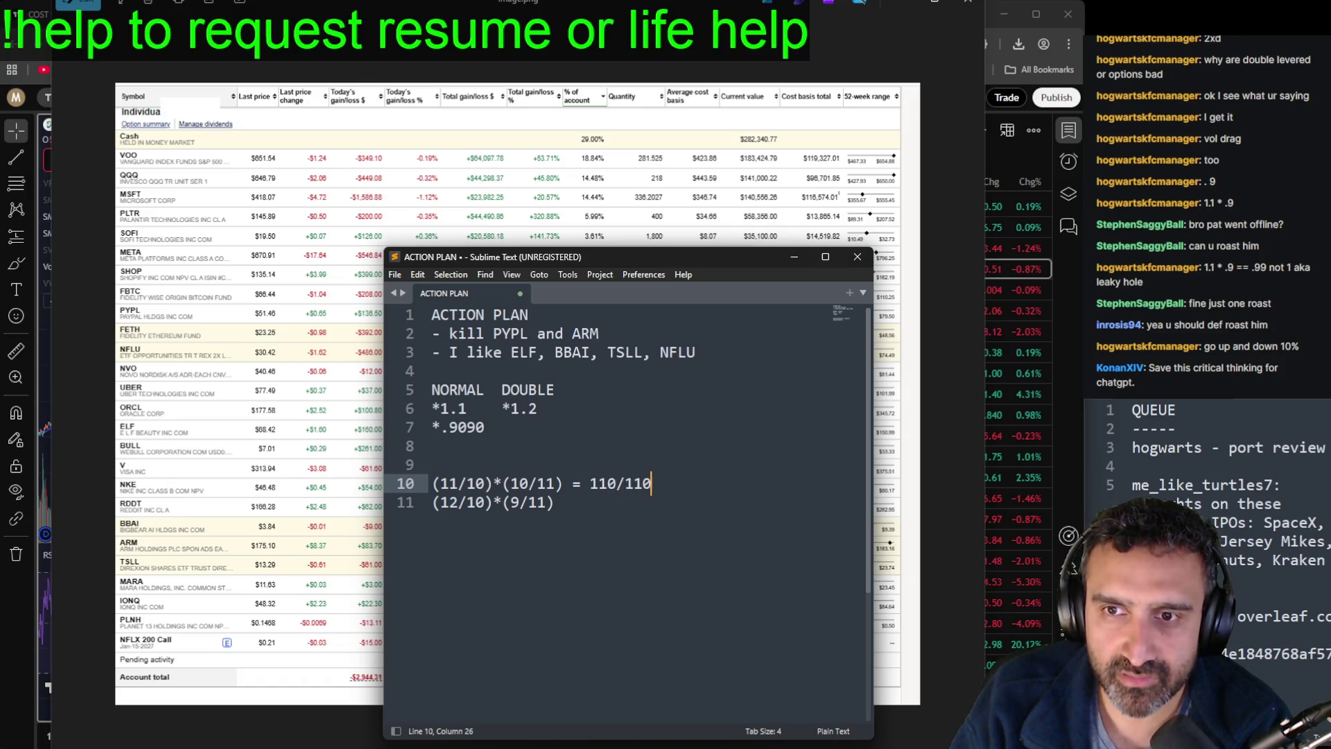
key("Down")
type("= ")
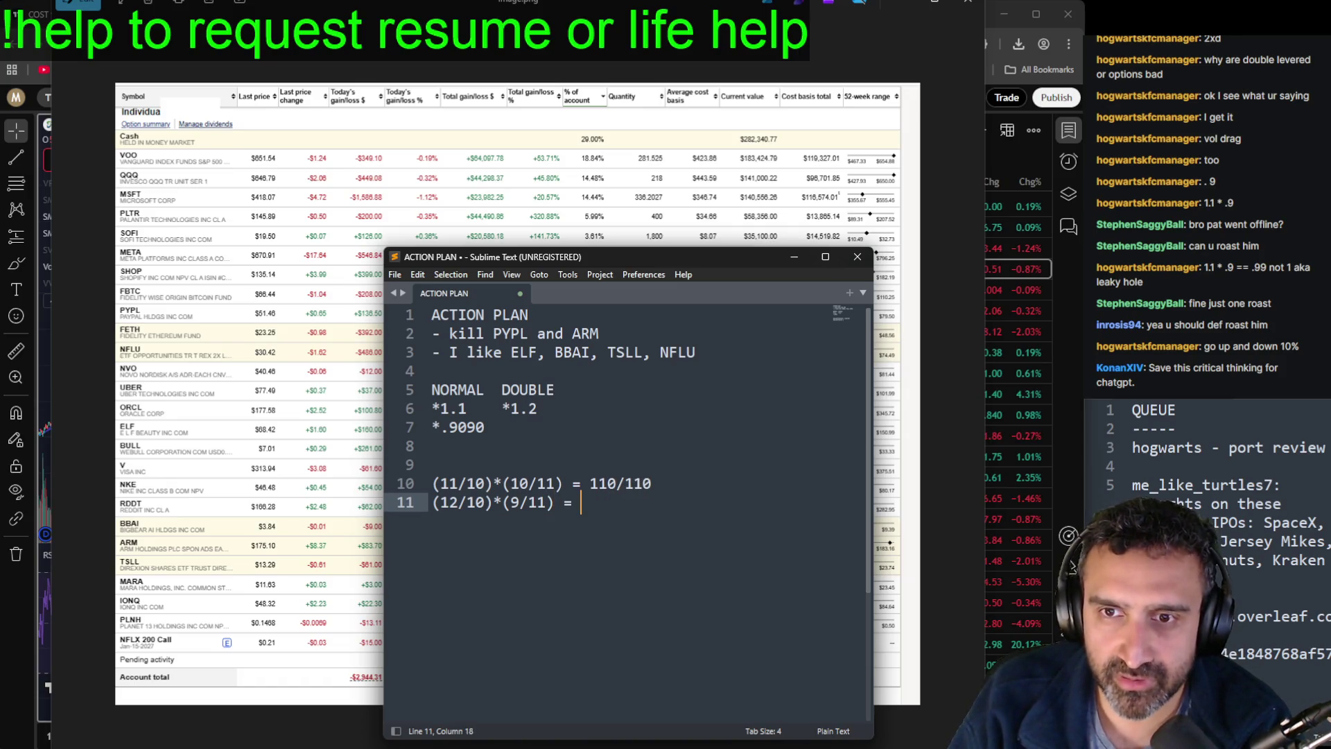
type("108/110")
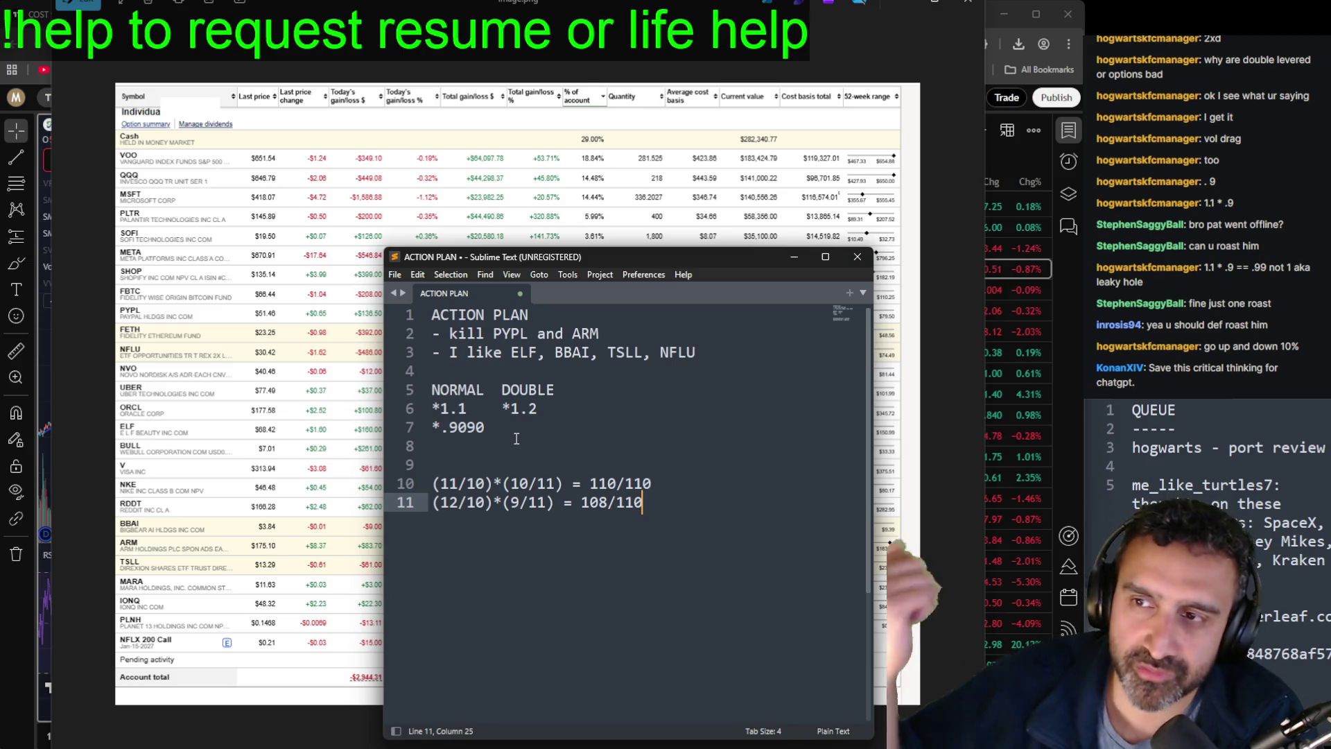
double_click(600, 505)
left_click(701, 584)
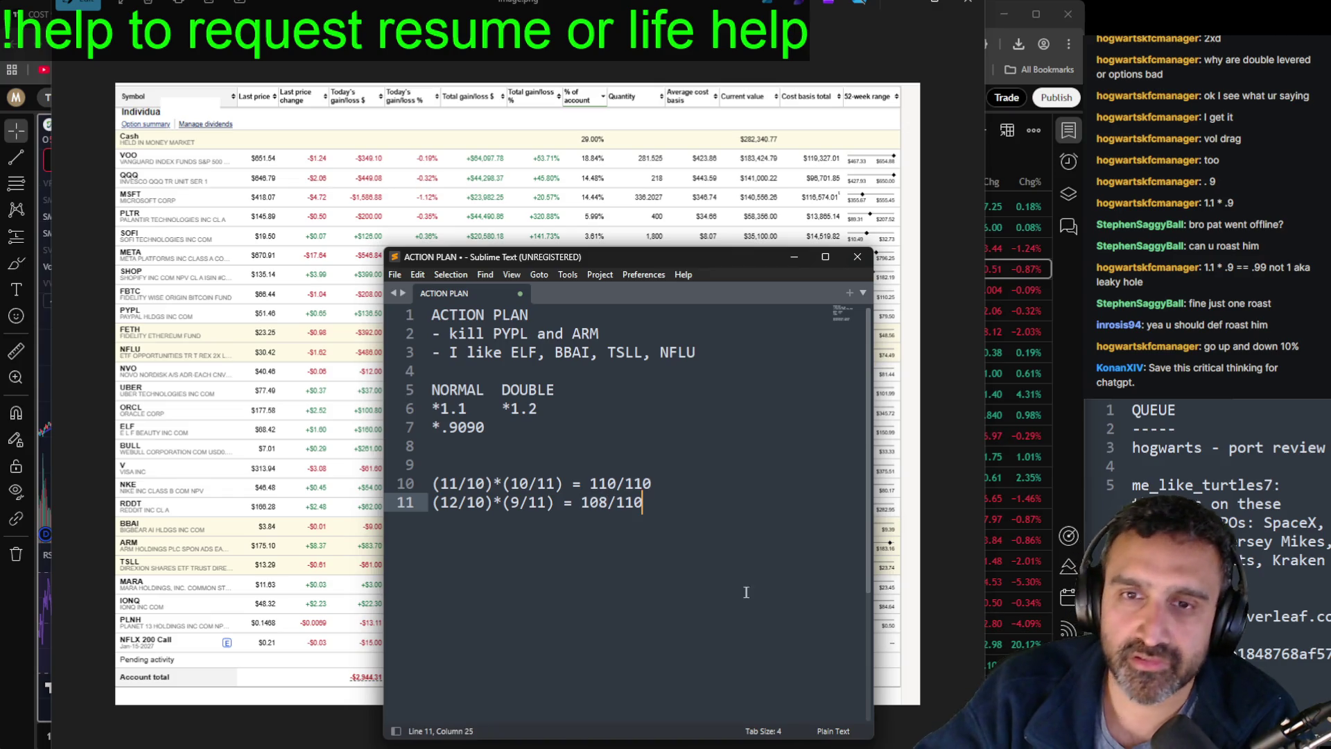
Step: Delete the NORMAL/DOUBLE math on lines 4–11 and the liked-tickers line
left_click_drag(727, 500, 642, 378)
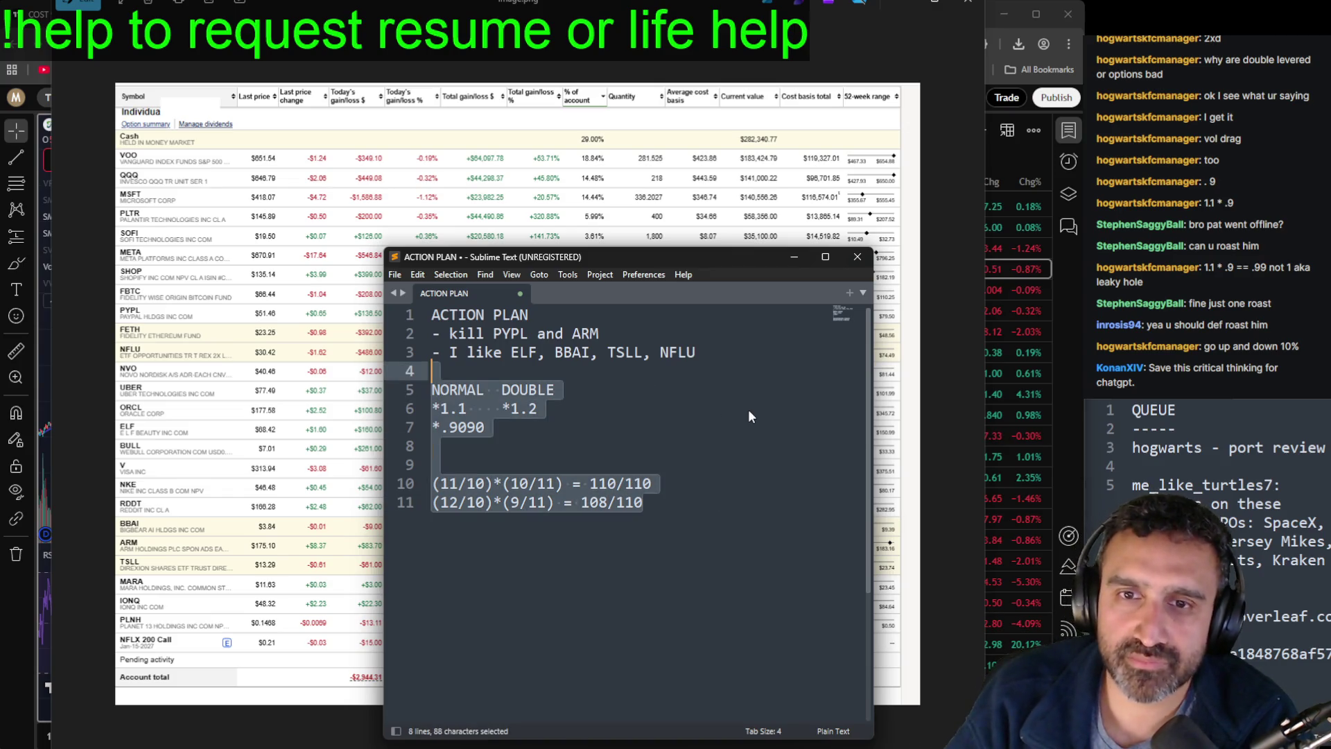
key("BackSpace")
key("BackSpace")
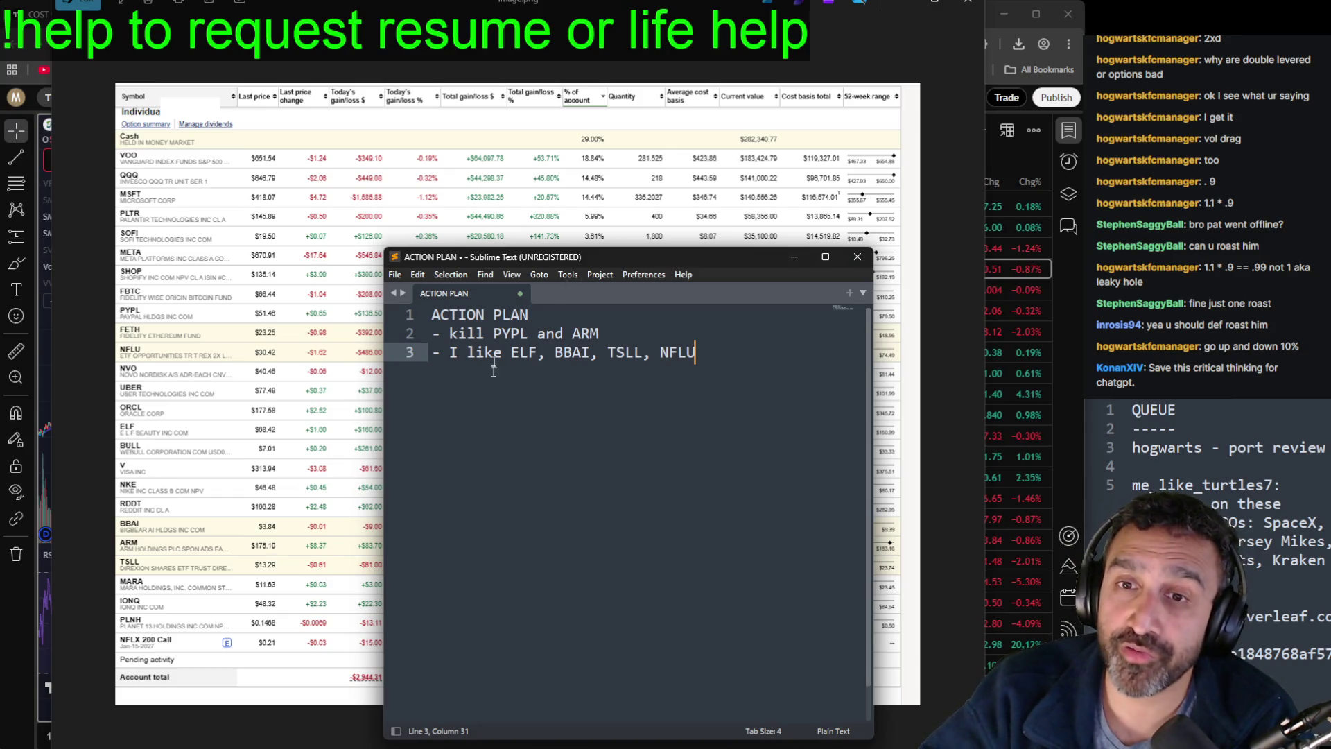
key("Return")
key("Return")
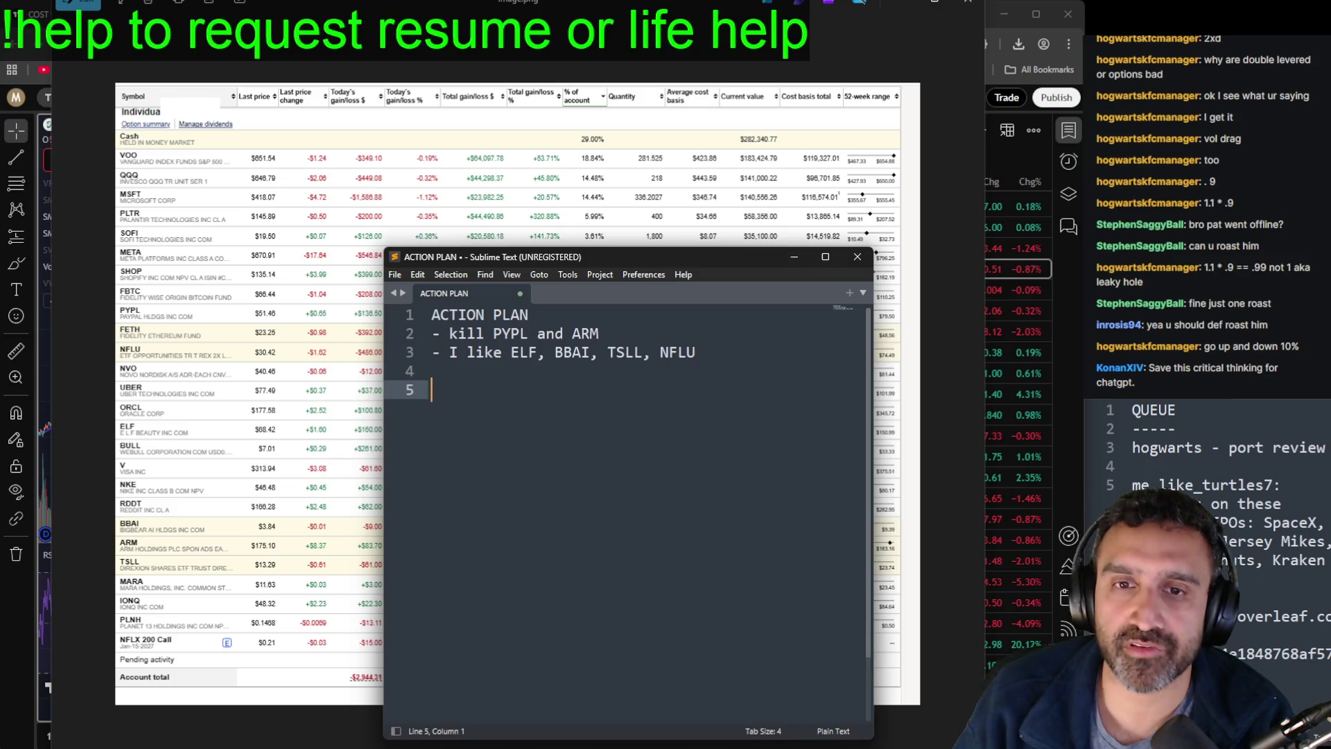
key("shift+Up")
key("shift+Up")
key("BackSpace")
Step: Write '- reallocate all non-top-5 holdings to NFLX TSLA RDDT and ELF' and begin a research bullet
type("- ")
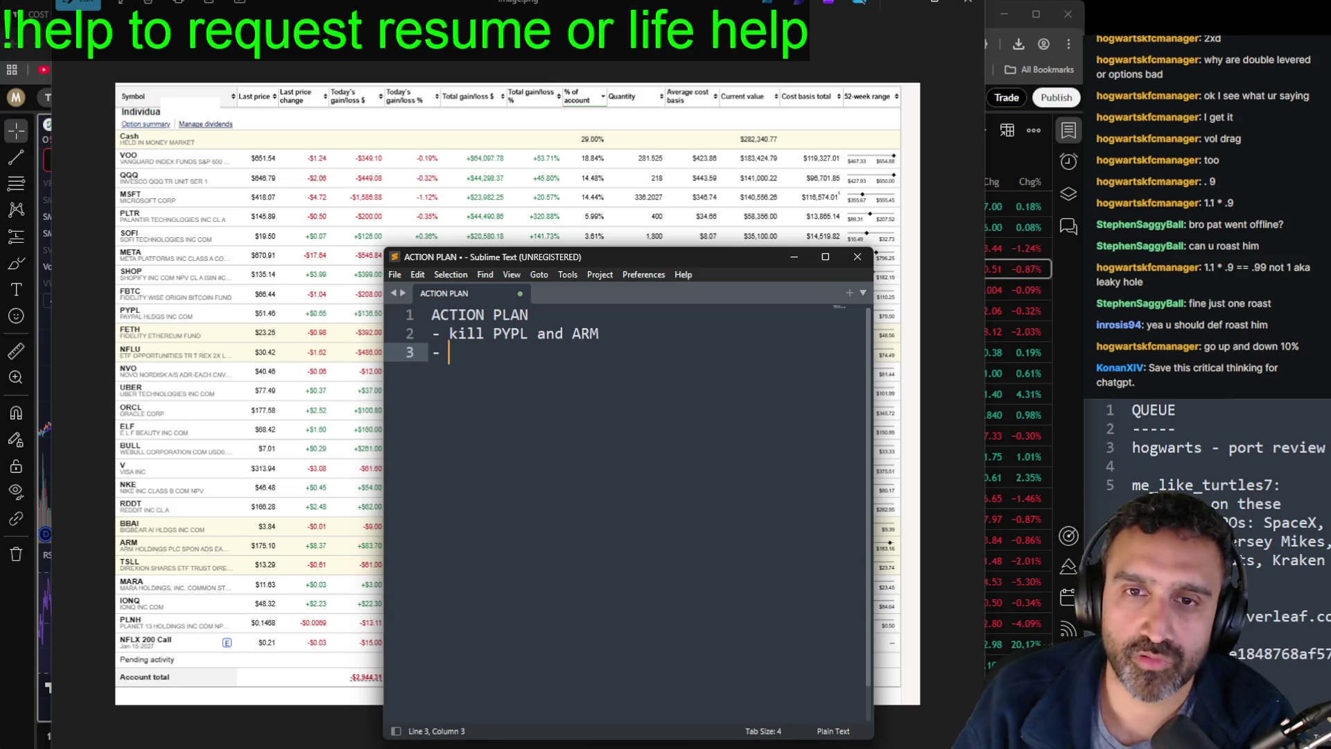
type("reallocat")
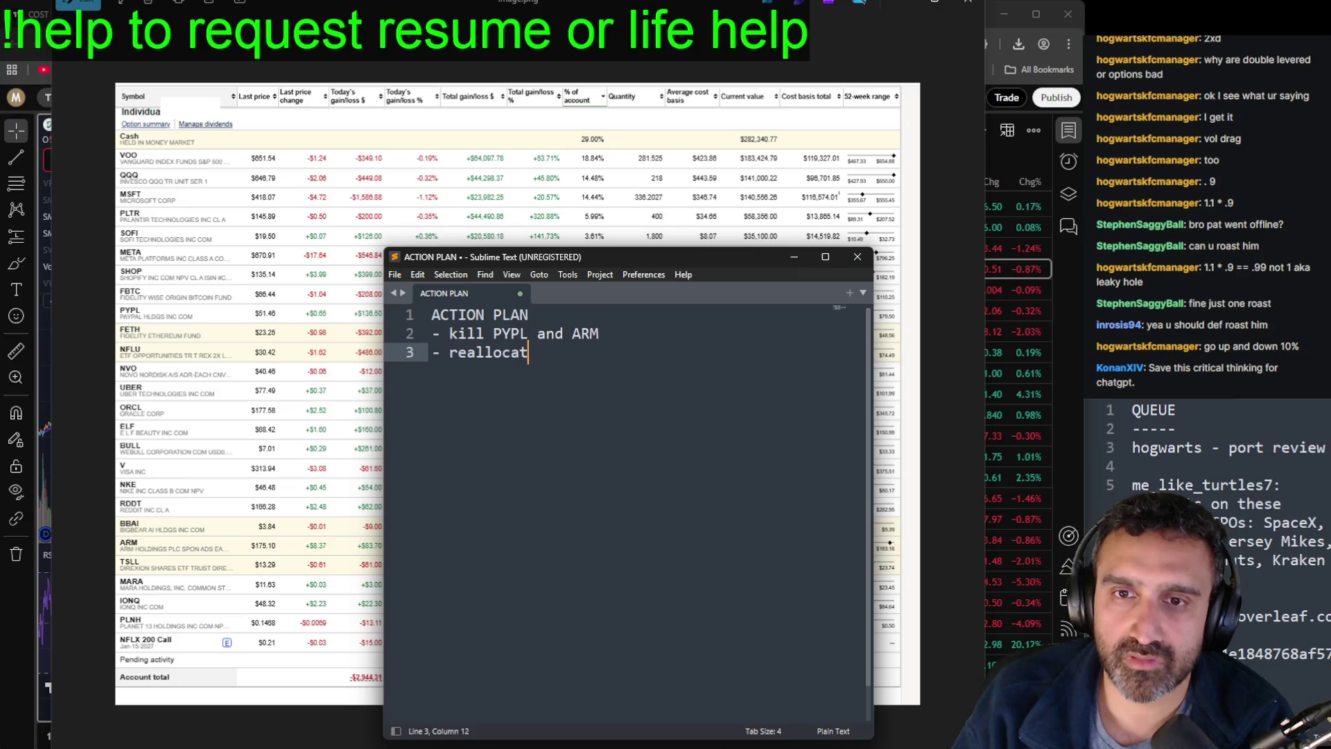
type("e all non-top-")
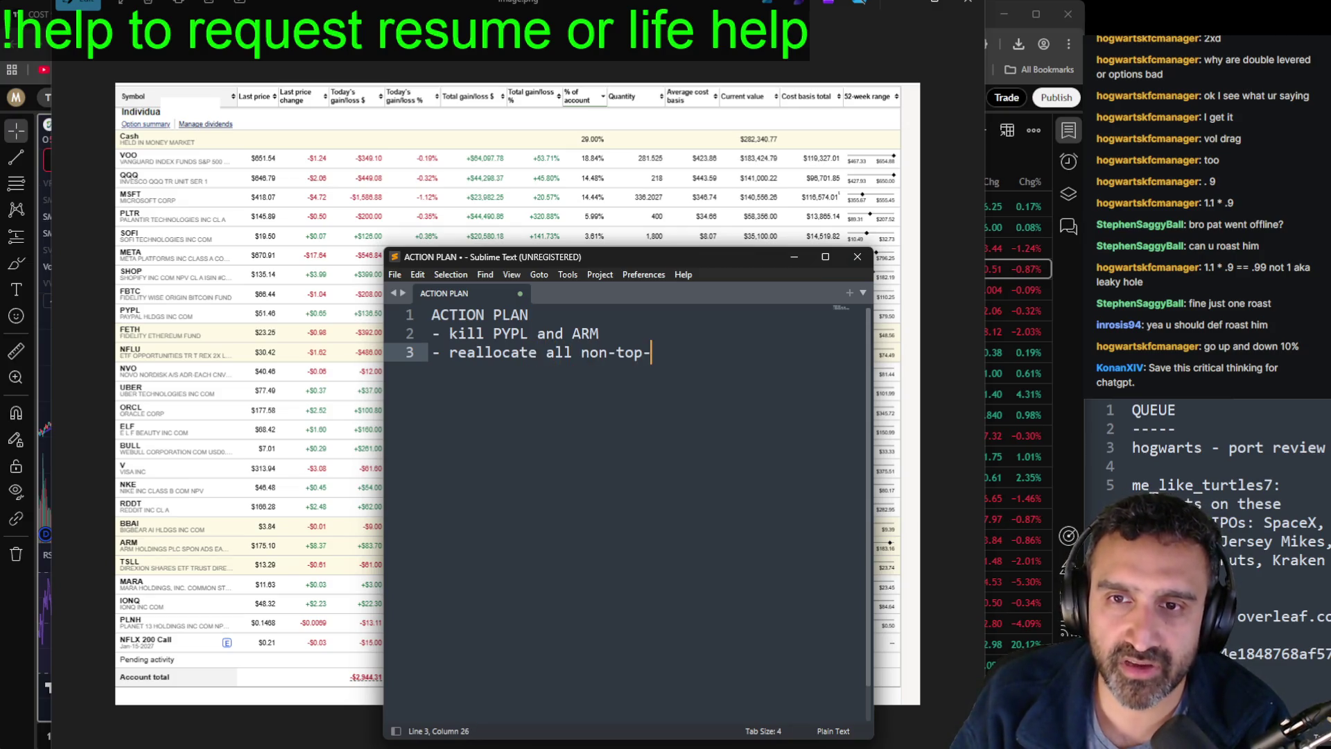
type("5 holdings 0")
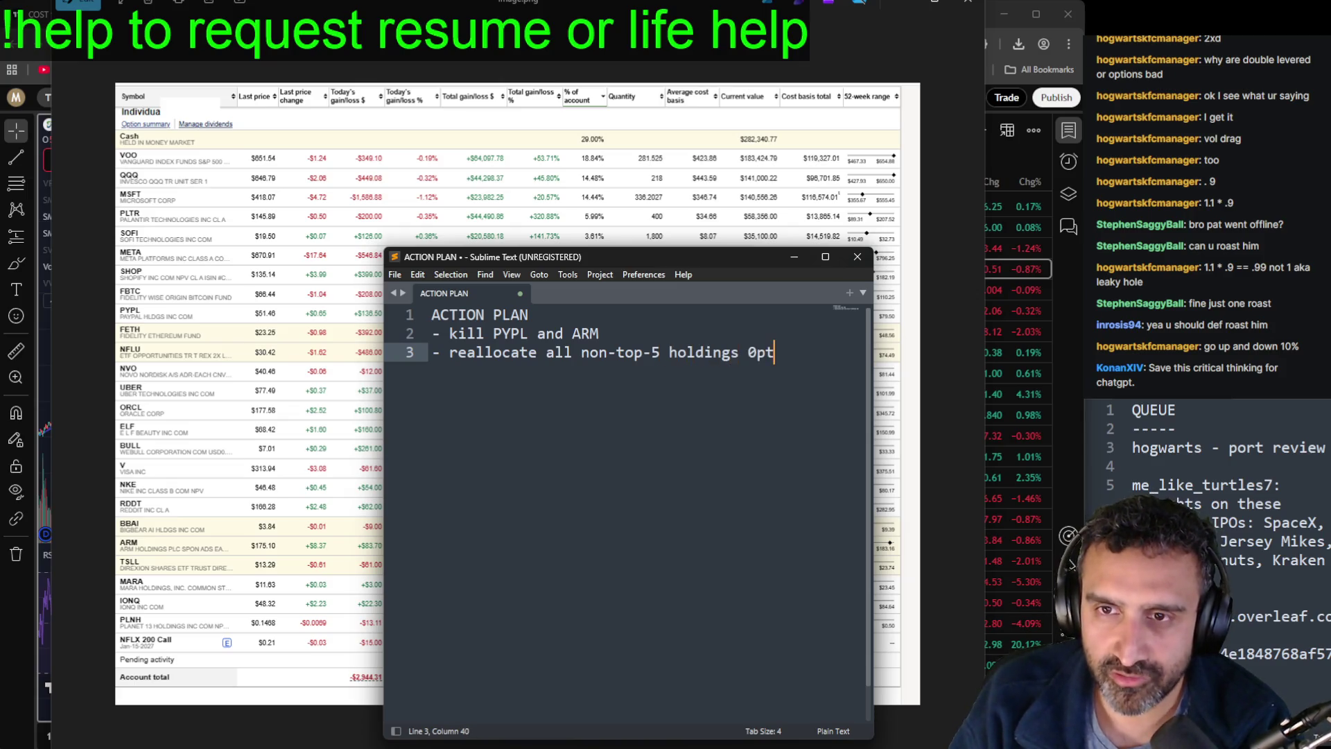
key("BackSpace")
type("to NFLX")
type("TS")
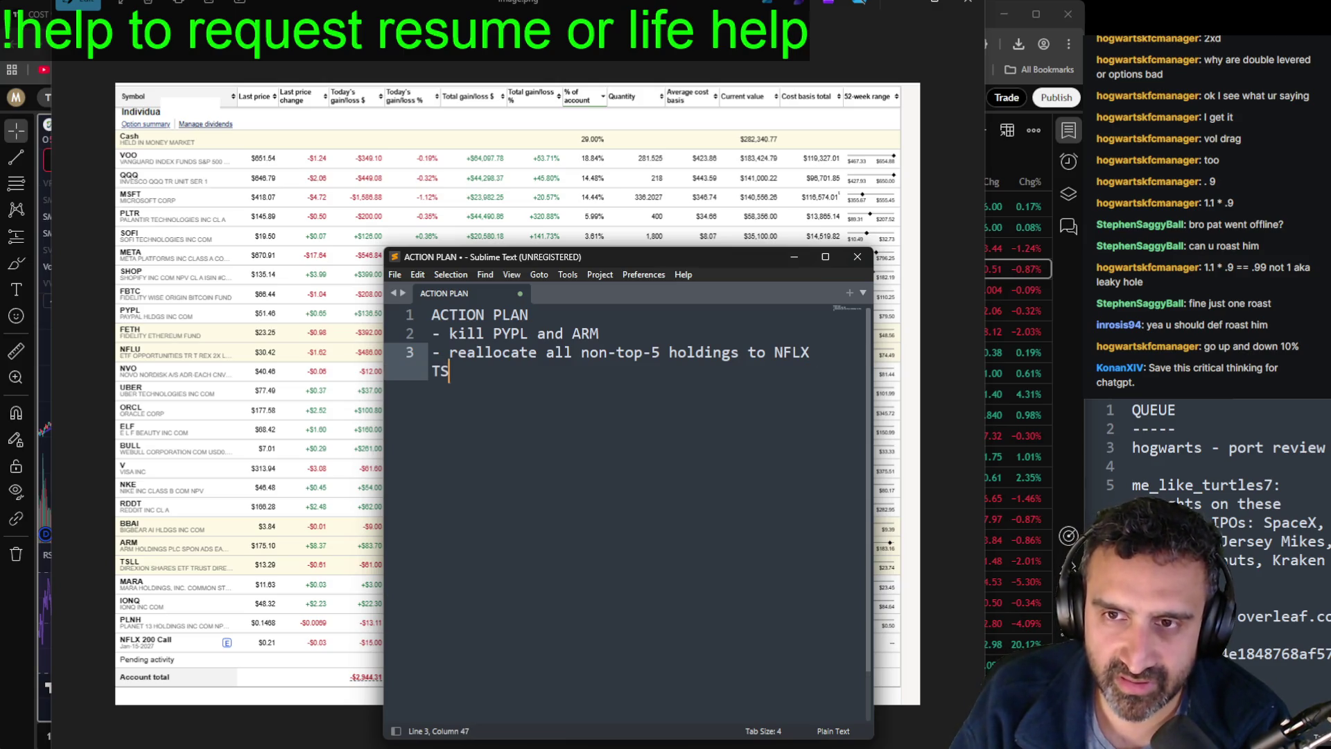
type("LA and")
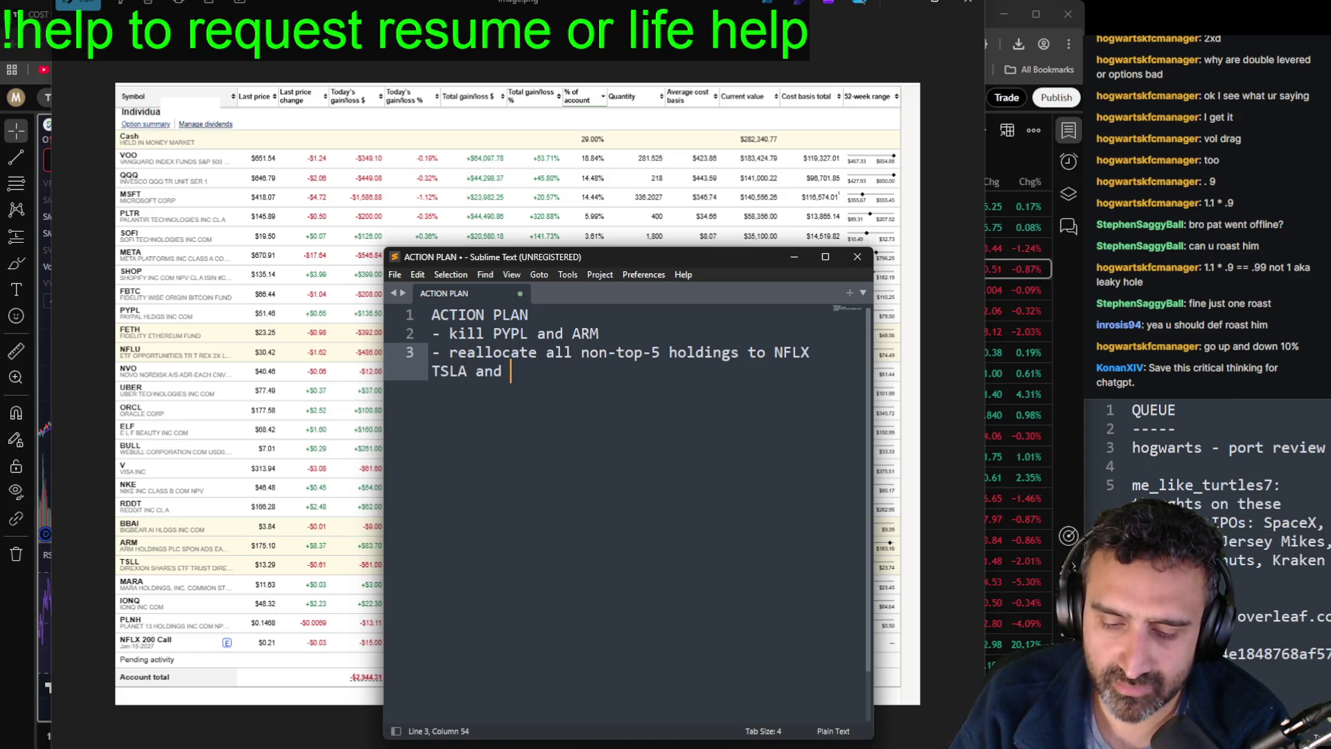
key("BackSpace")
key("BackSpace")
key("BackSpace")
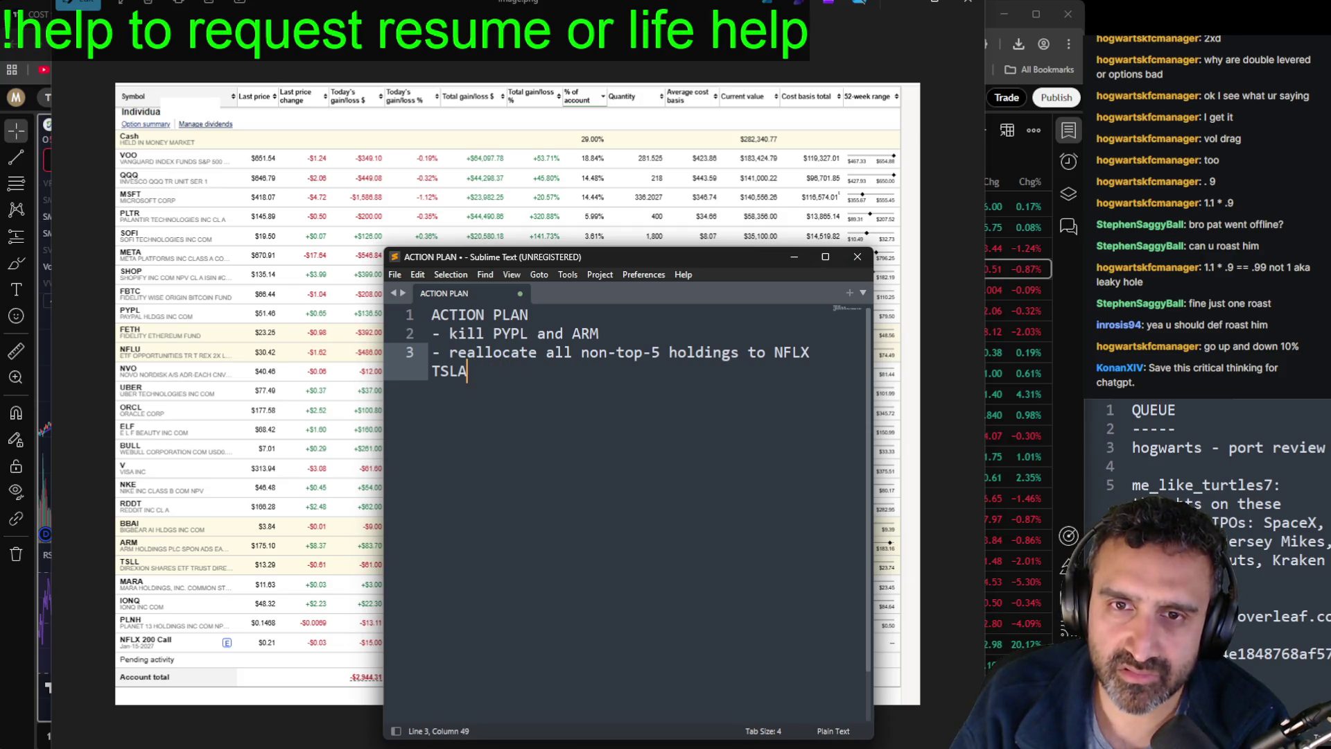
type(" RDDT and maybe")
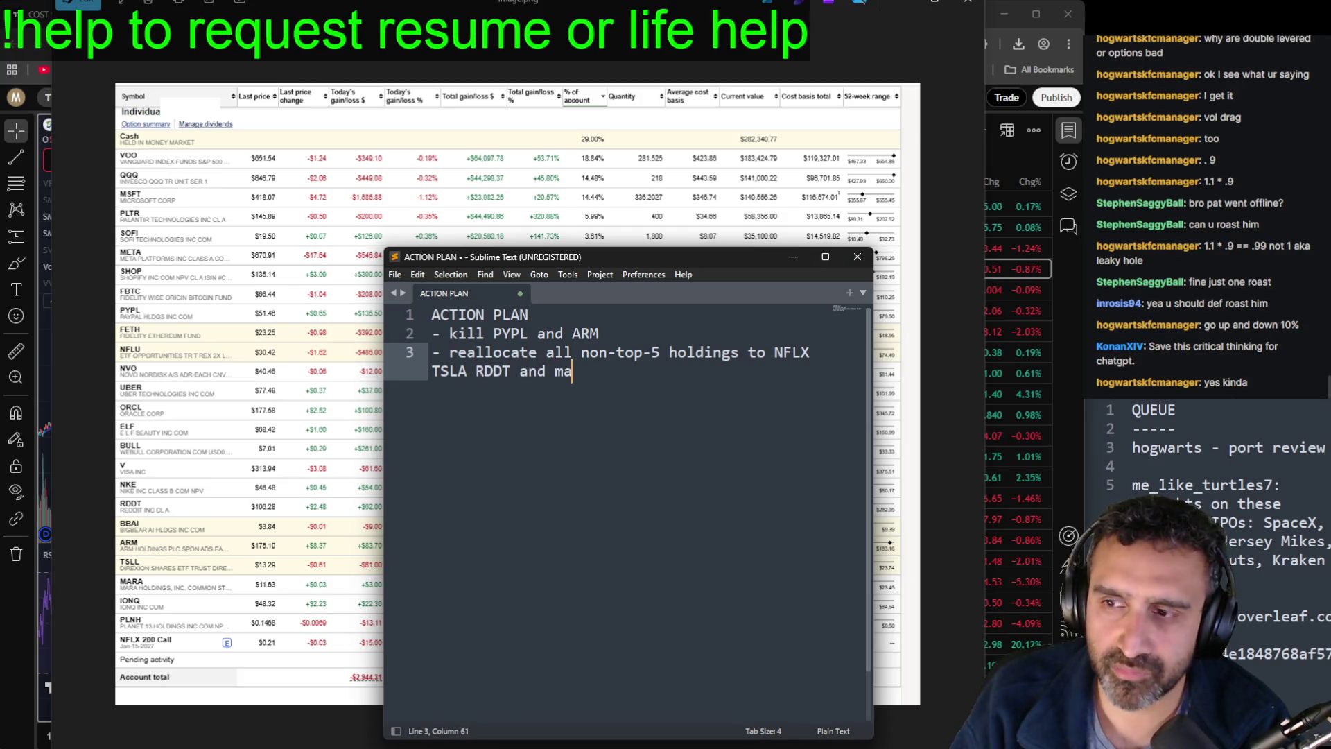
key("BackSpace")
key("BackSpace")
key("BackSpace")
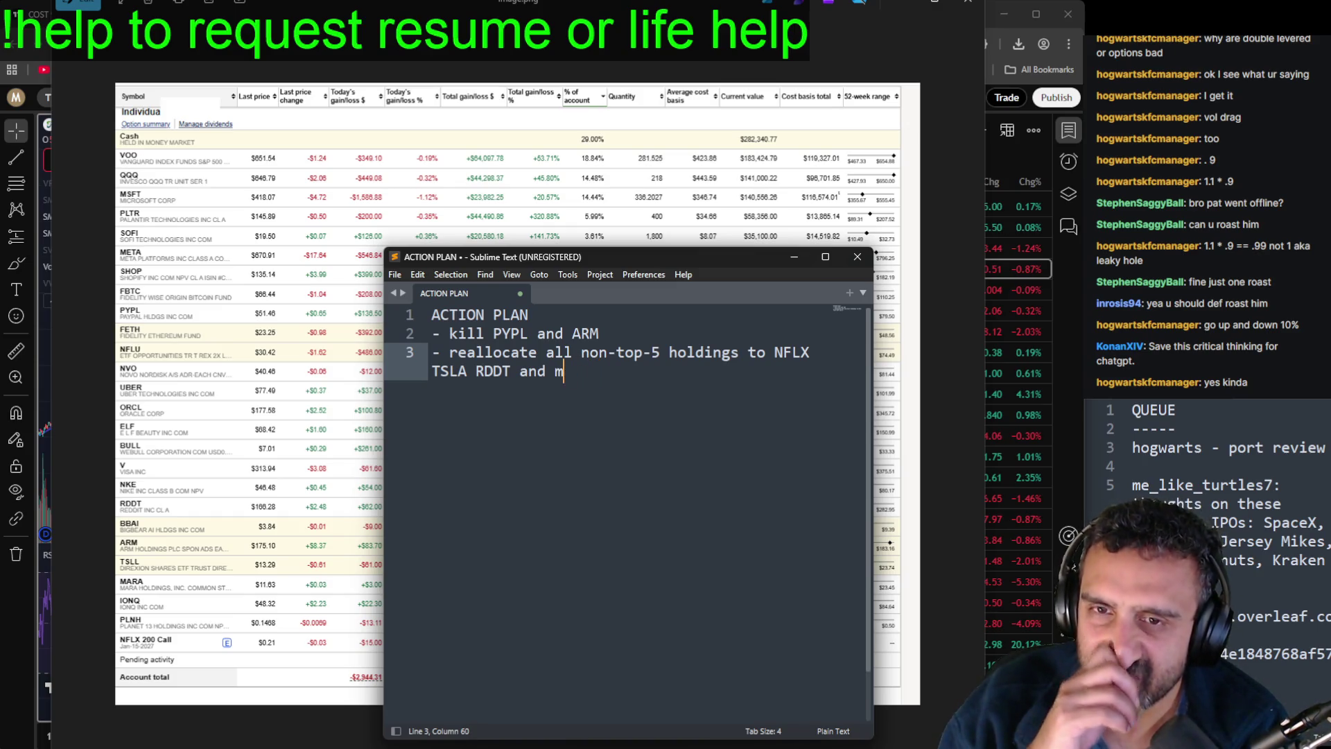
key("BackSpace")
key("BackSpace")
key("BackSpace")
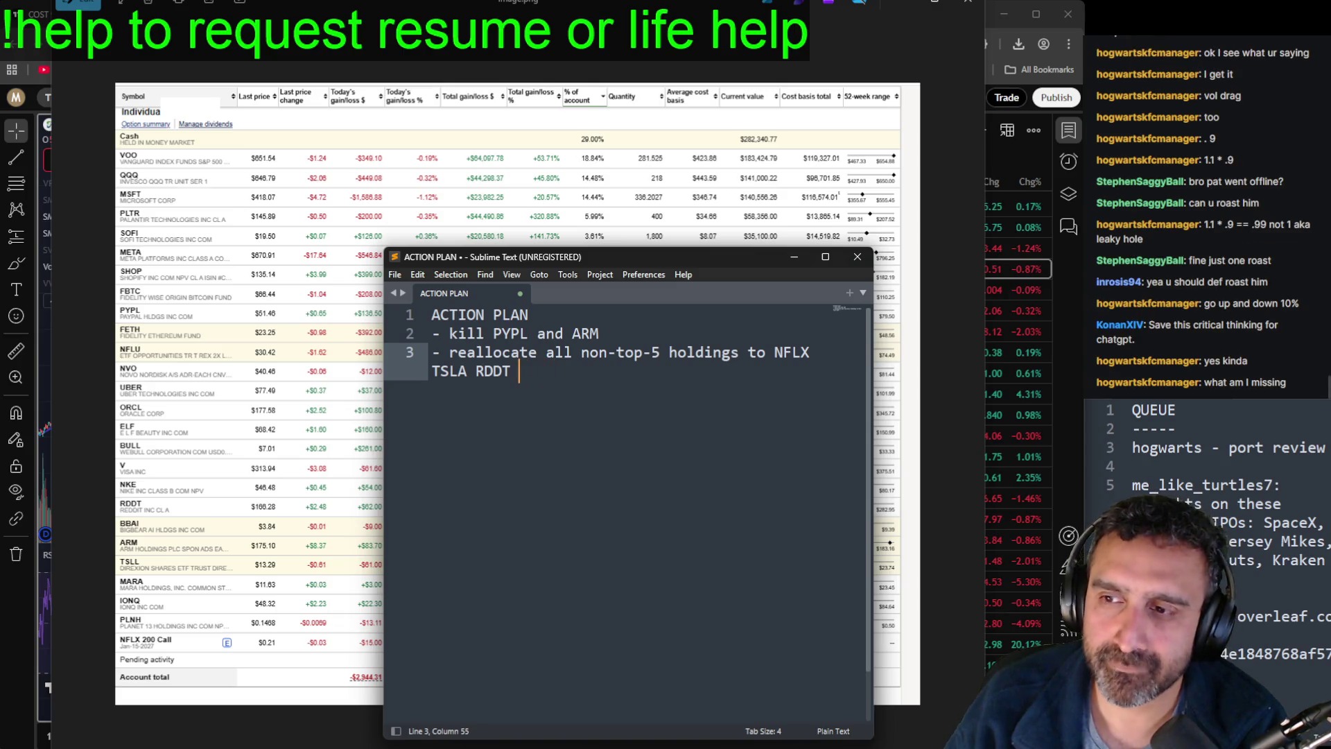
type("and ELF")
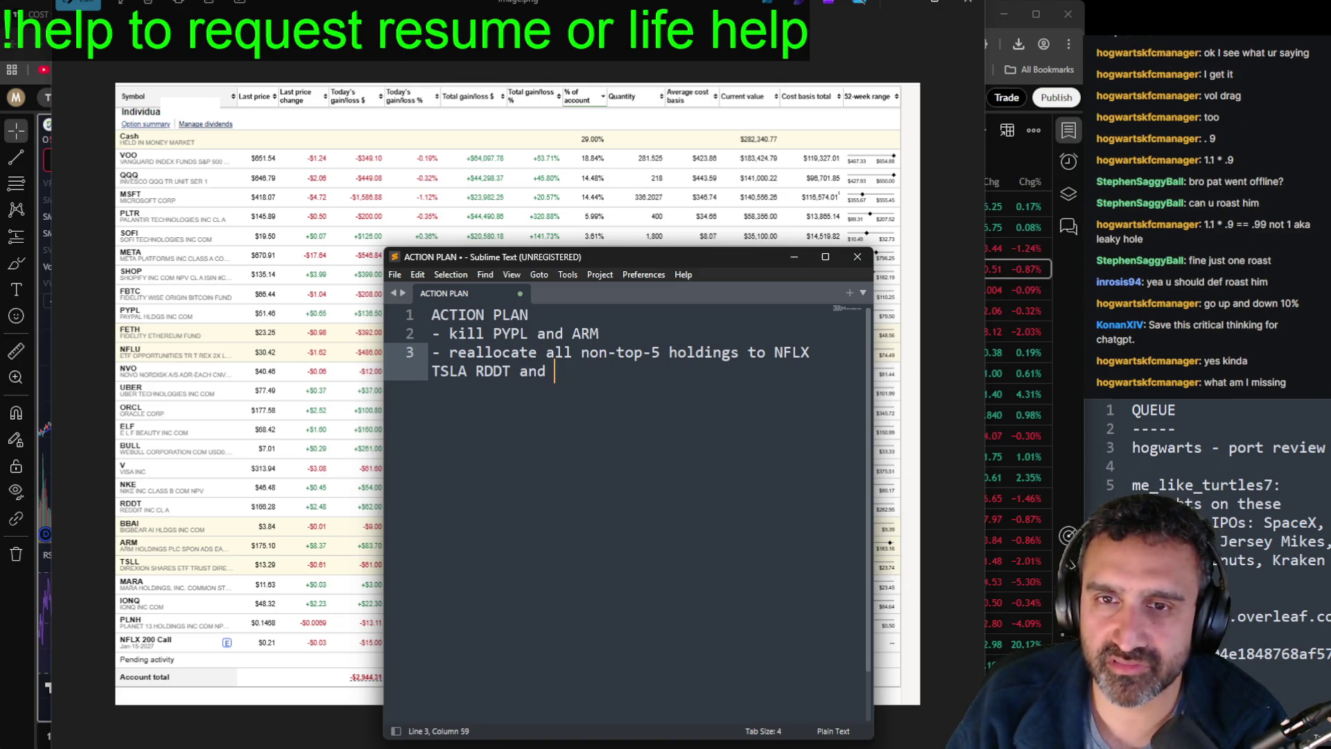
key("Return")
key("Return")
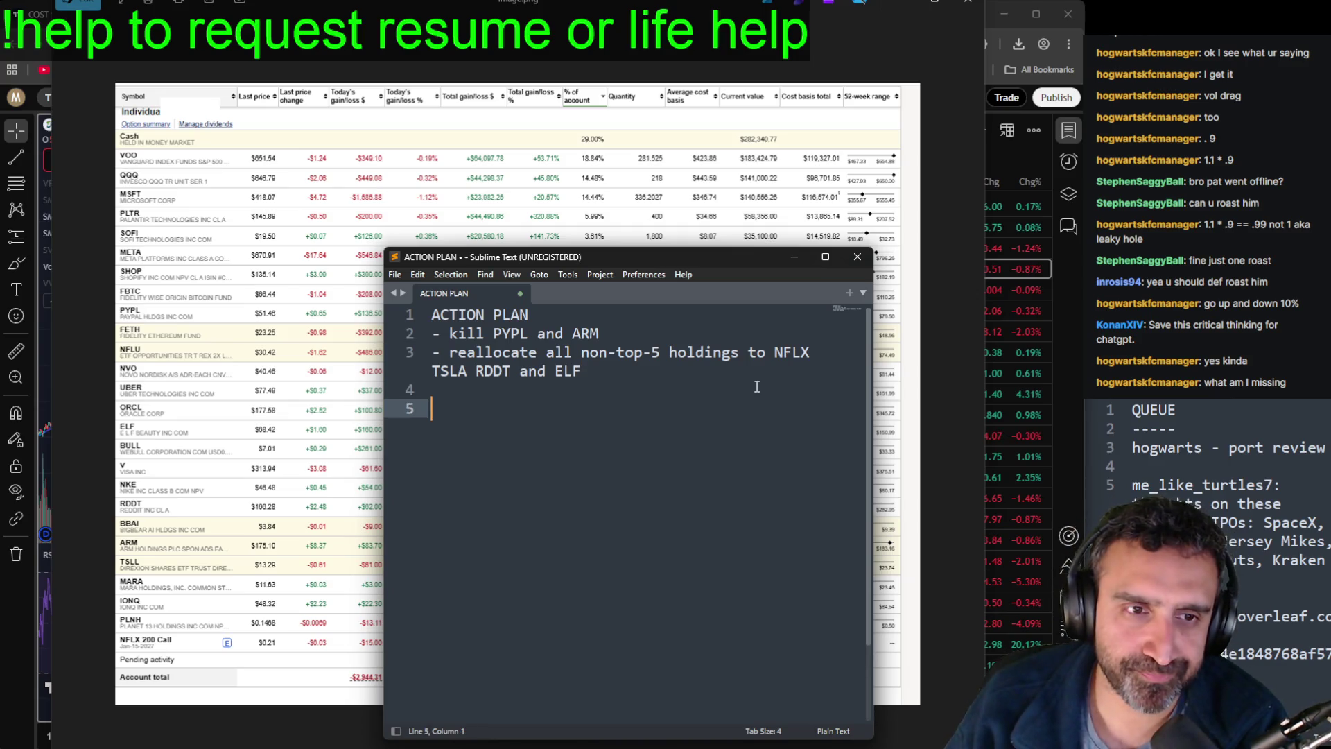
key("BackSpace")
type("- ")
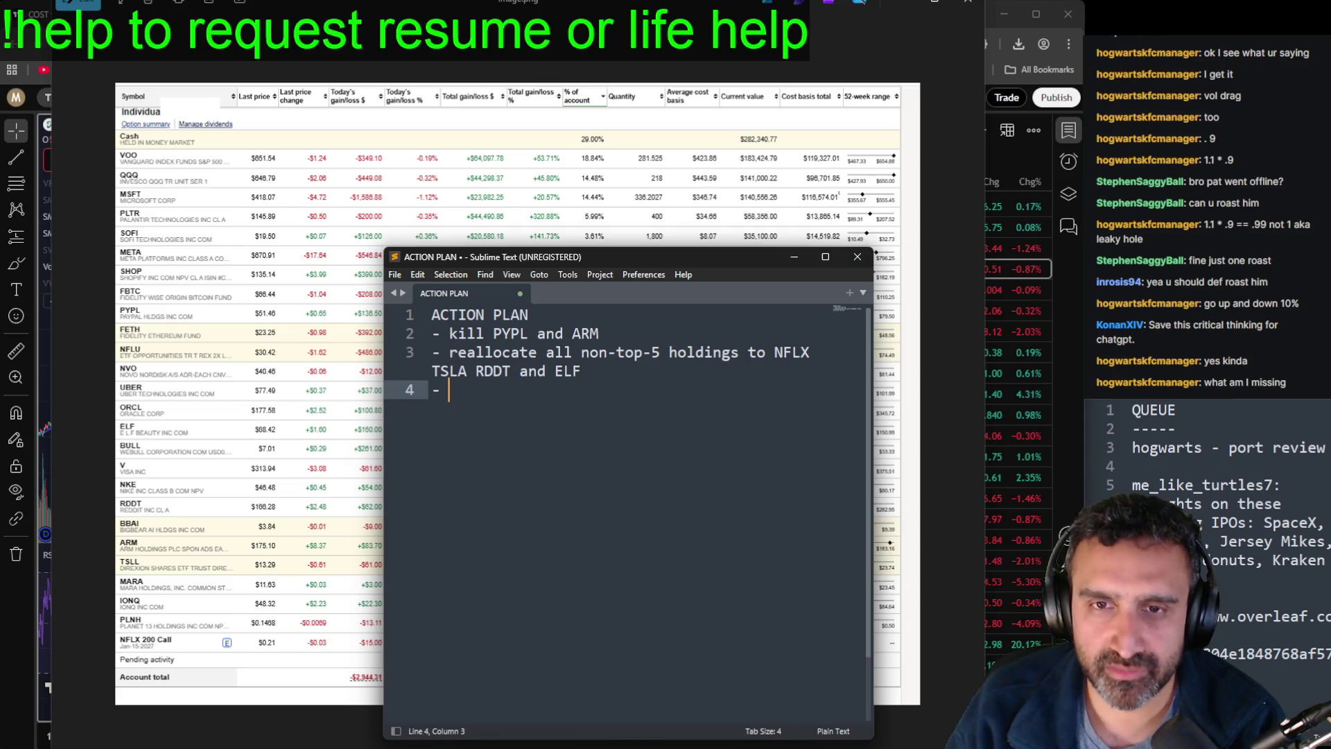
type("do some ")
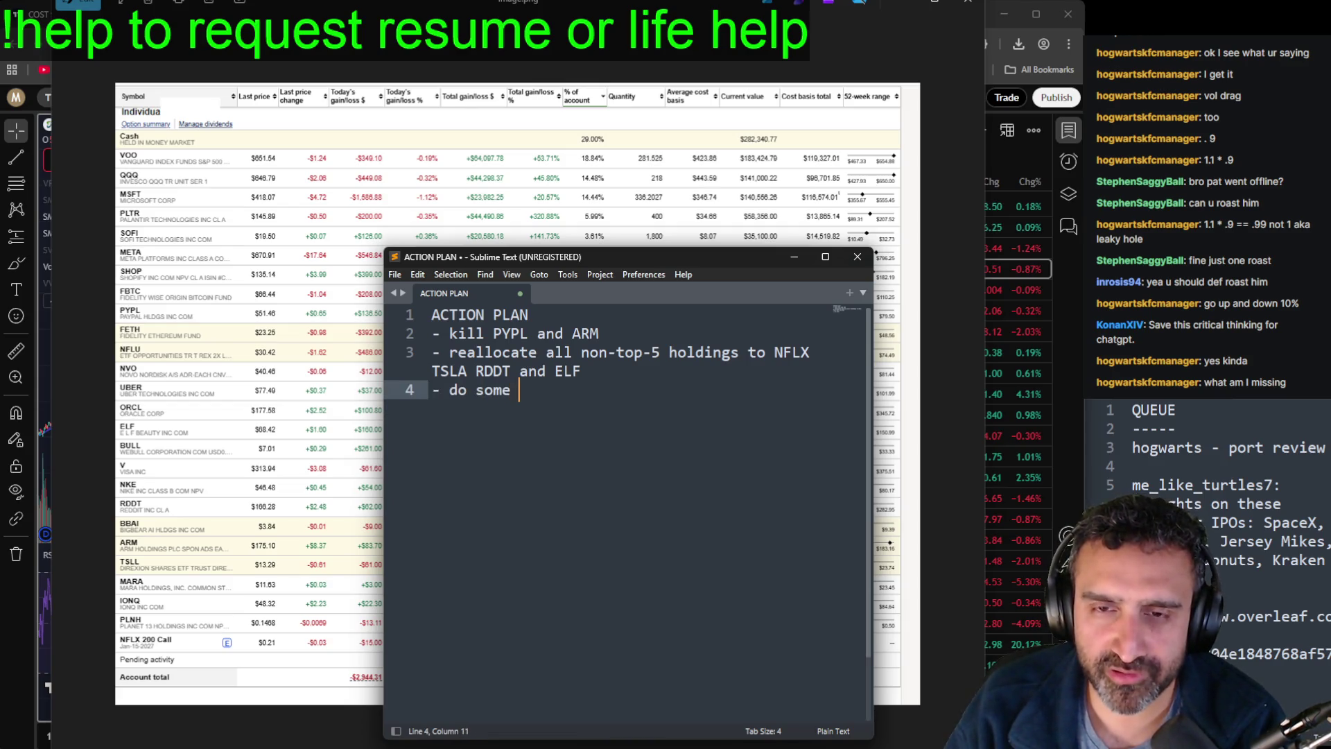
type("more resea")
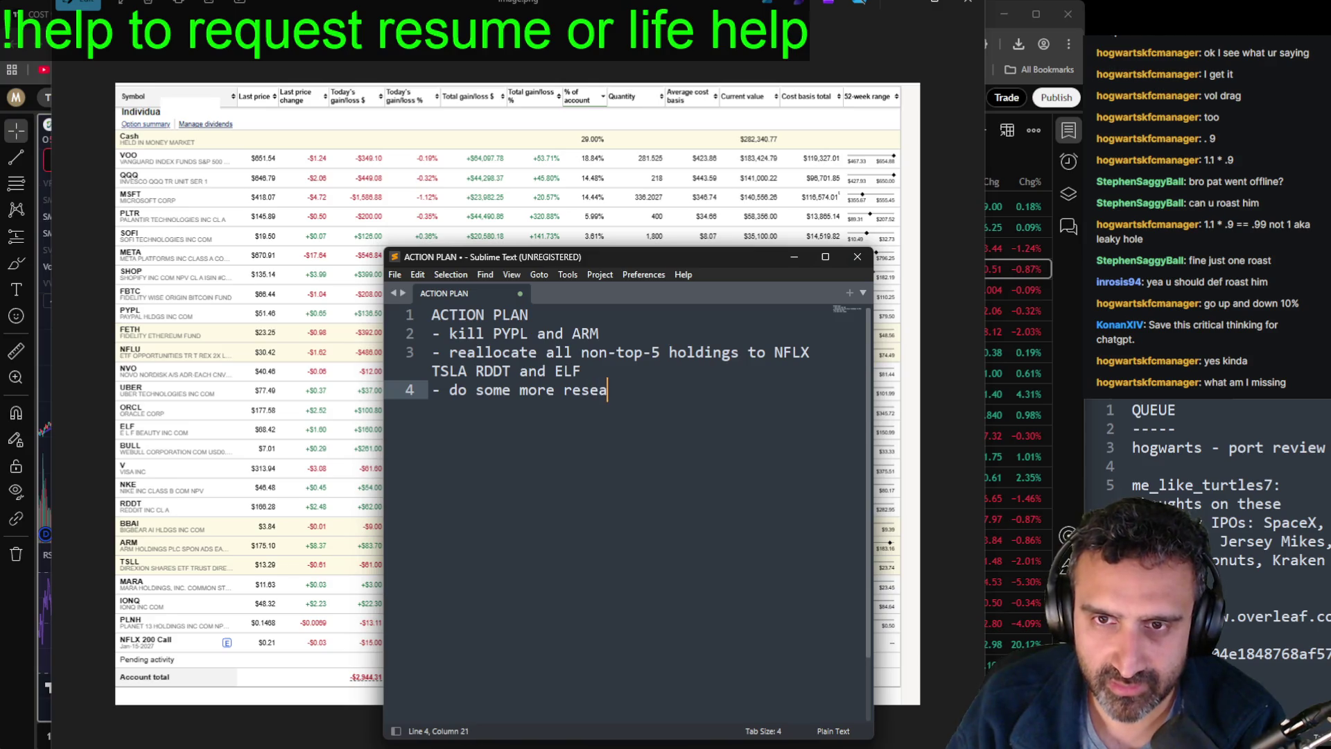
type("rch on these compani")
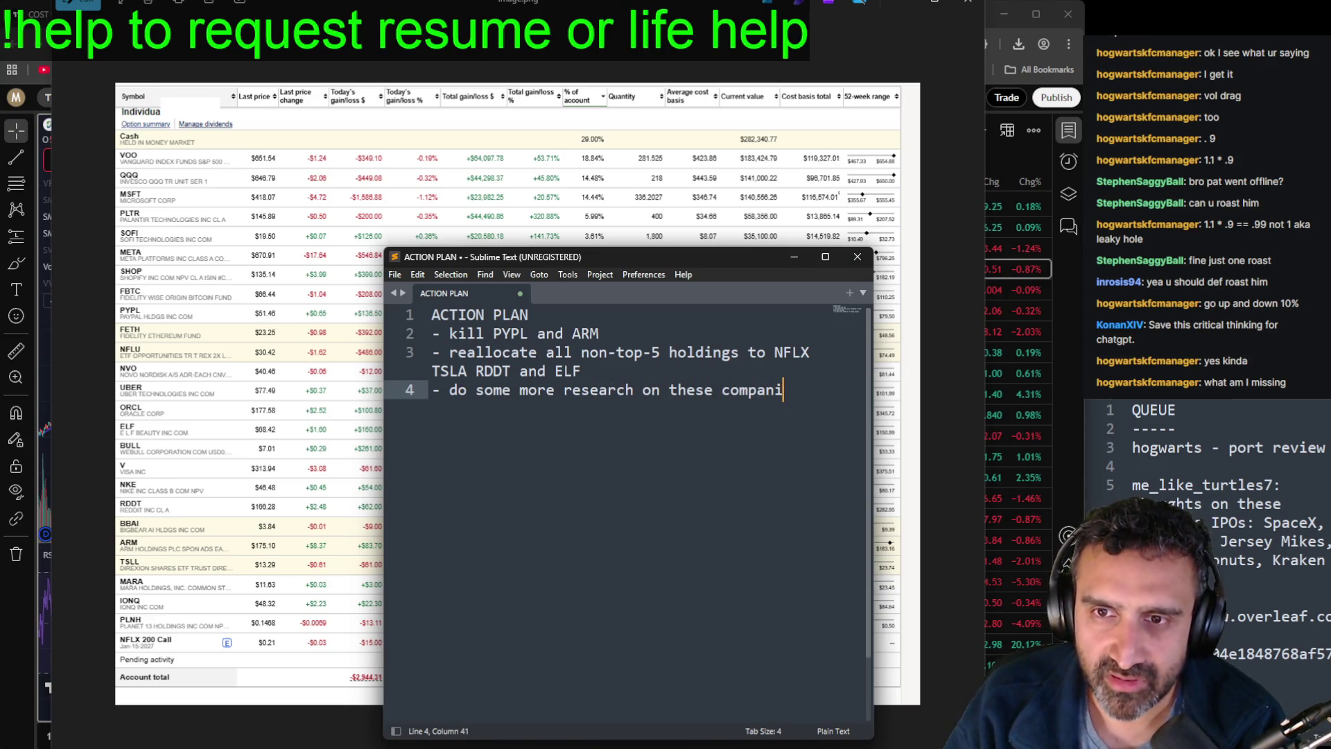
type("es and find out which ones you feel ")
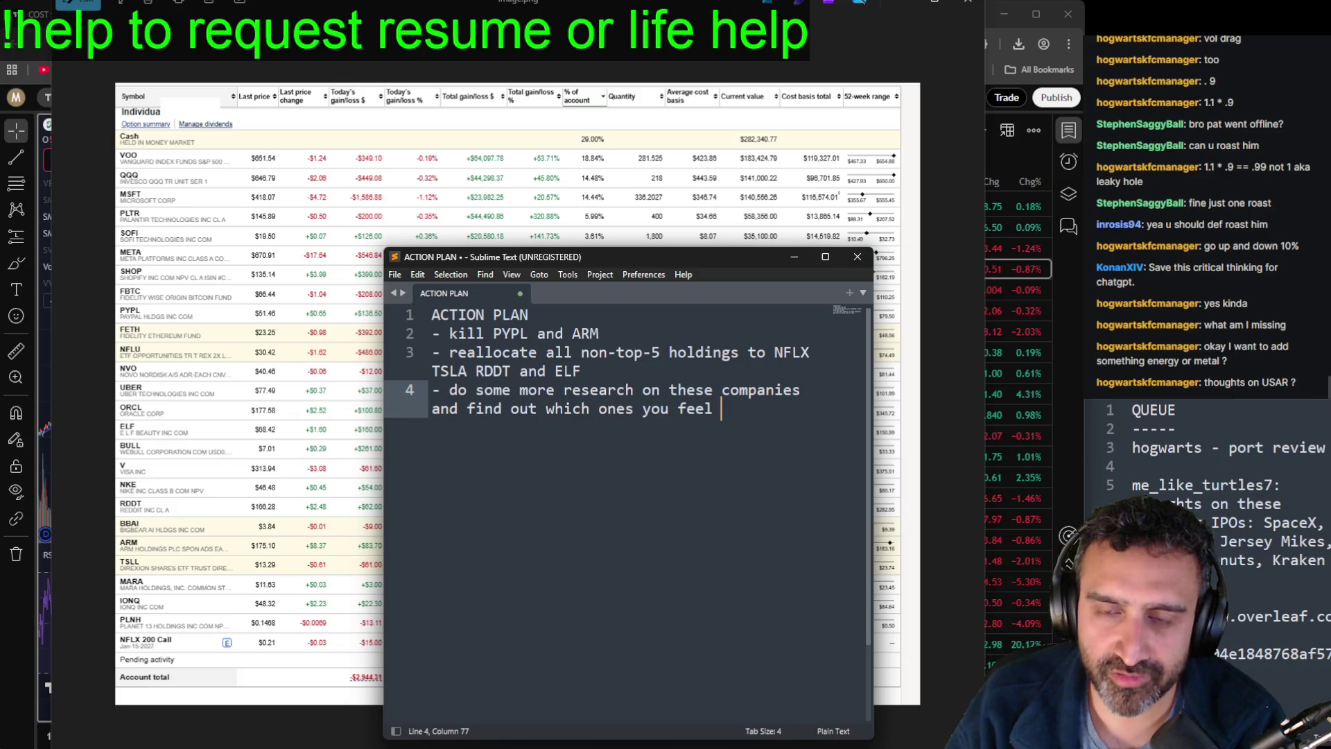
type("very strongly about ab")
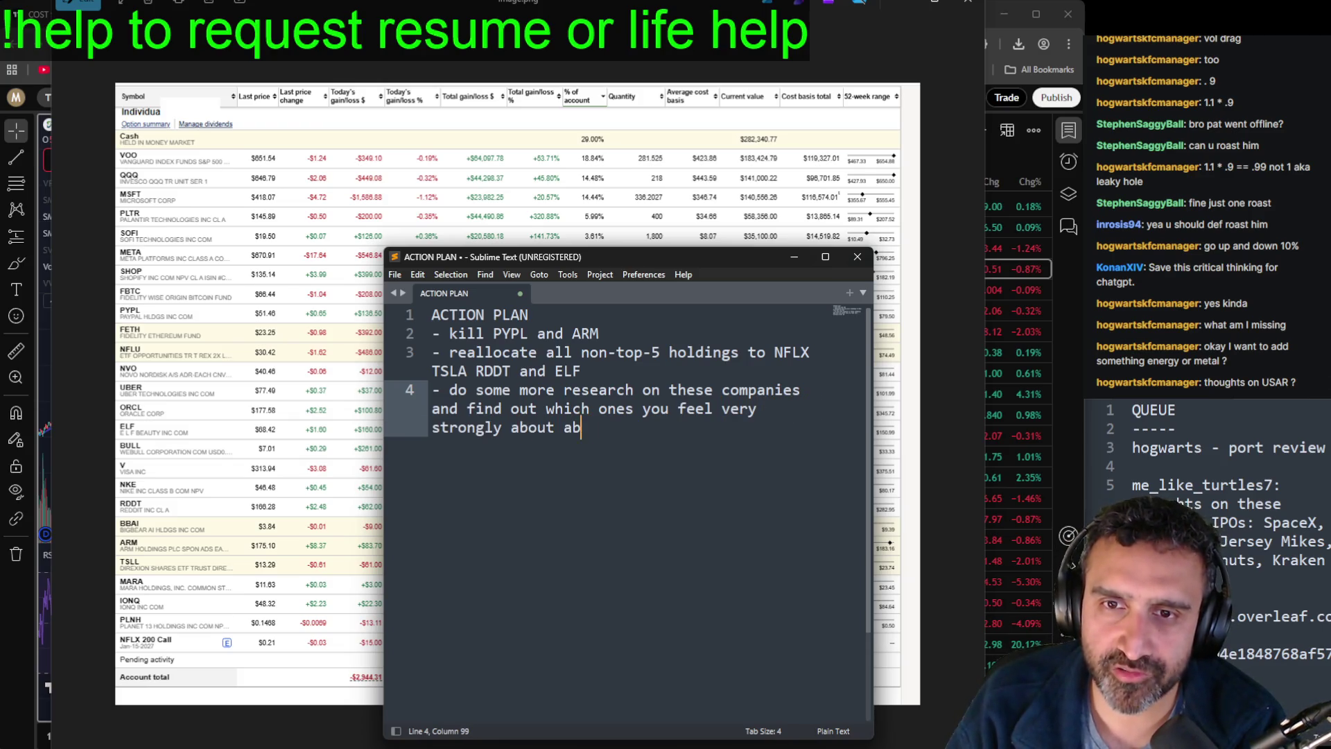
Step: End the research bullet with 'and concentrate new money on those', then return to TradingView
key("BackSpace")
type("nd concent")
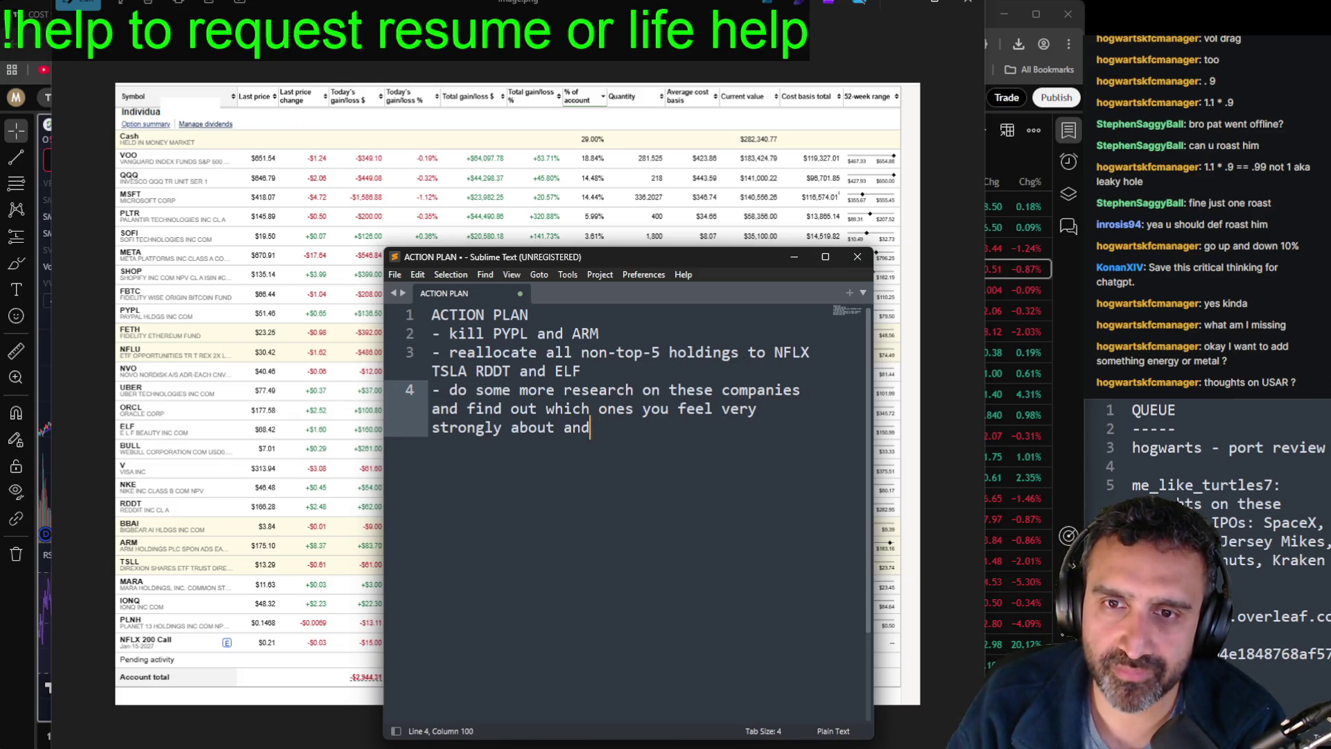
type("rate ")
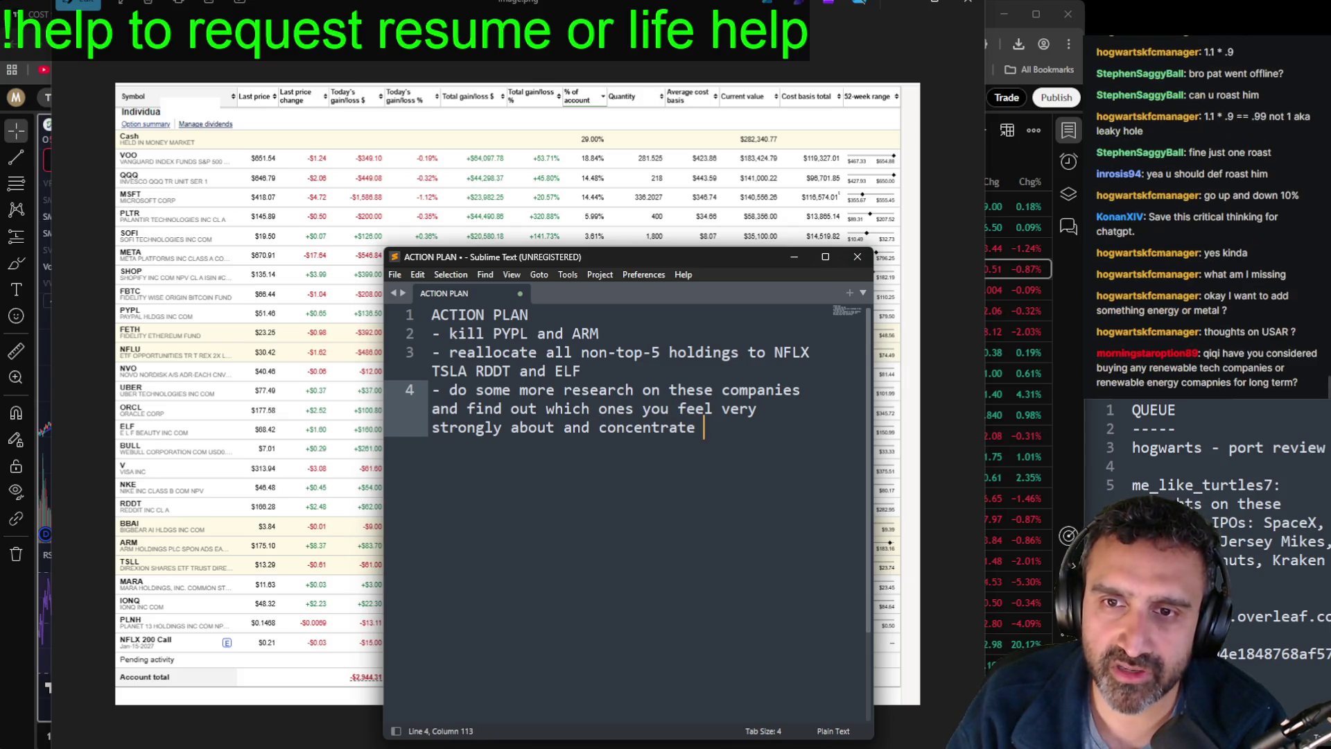
type("new money on those")
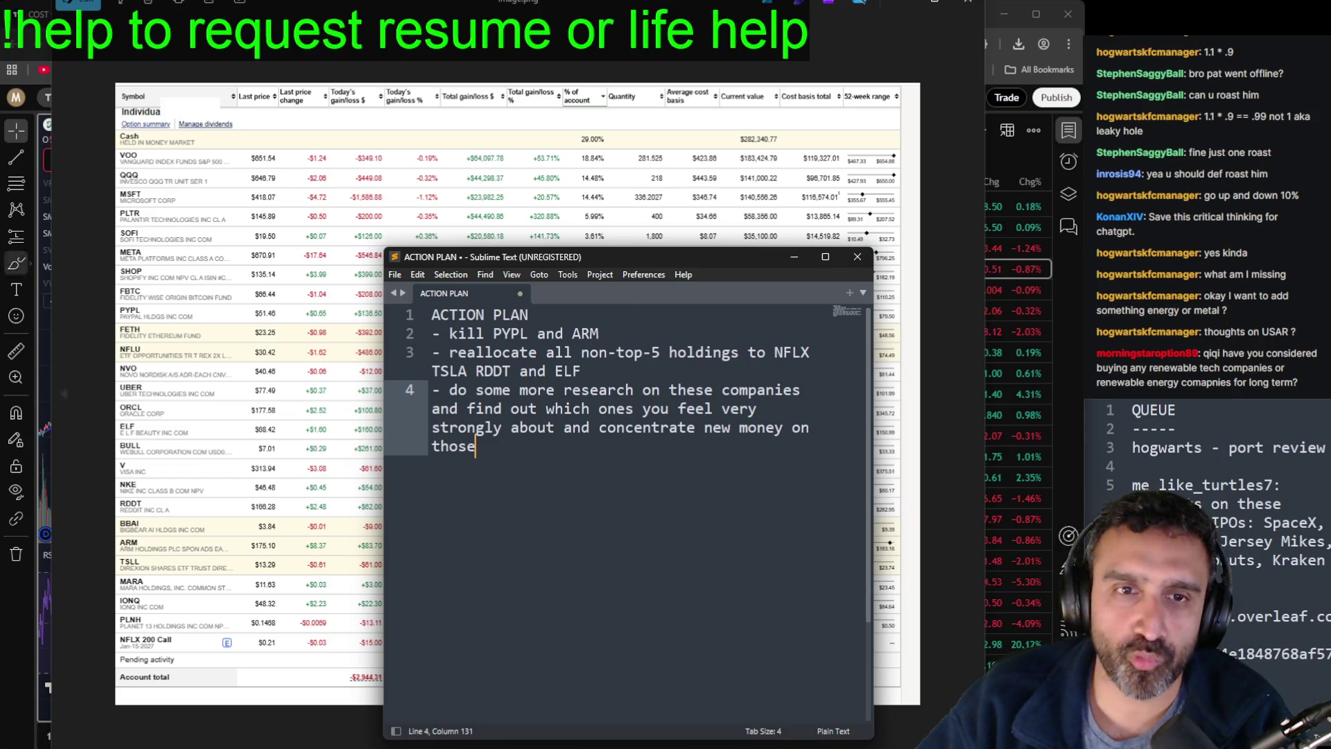
left_click(7, 648)
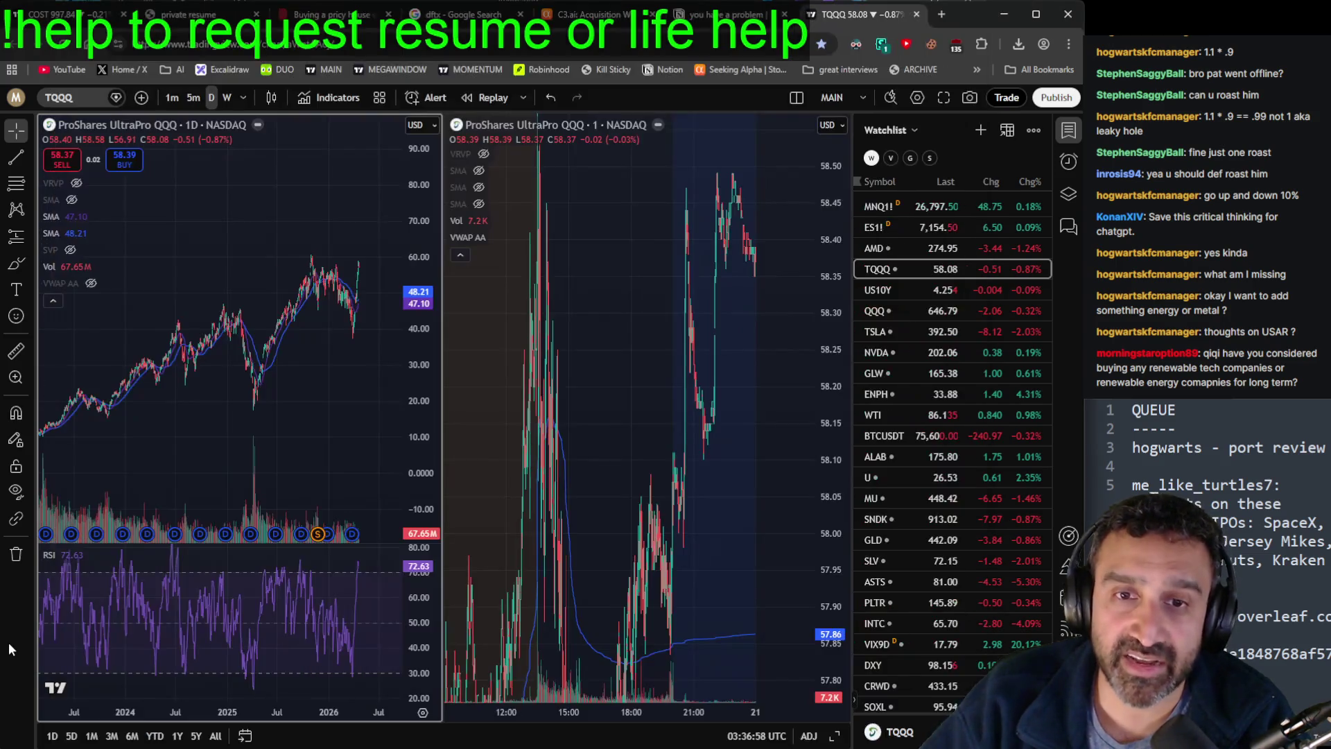
Step: Load NextEra Energy (NEE) from the watchlist into the daily and one-minute charts
scroll(971, 482, "down", 10)
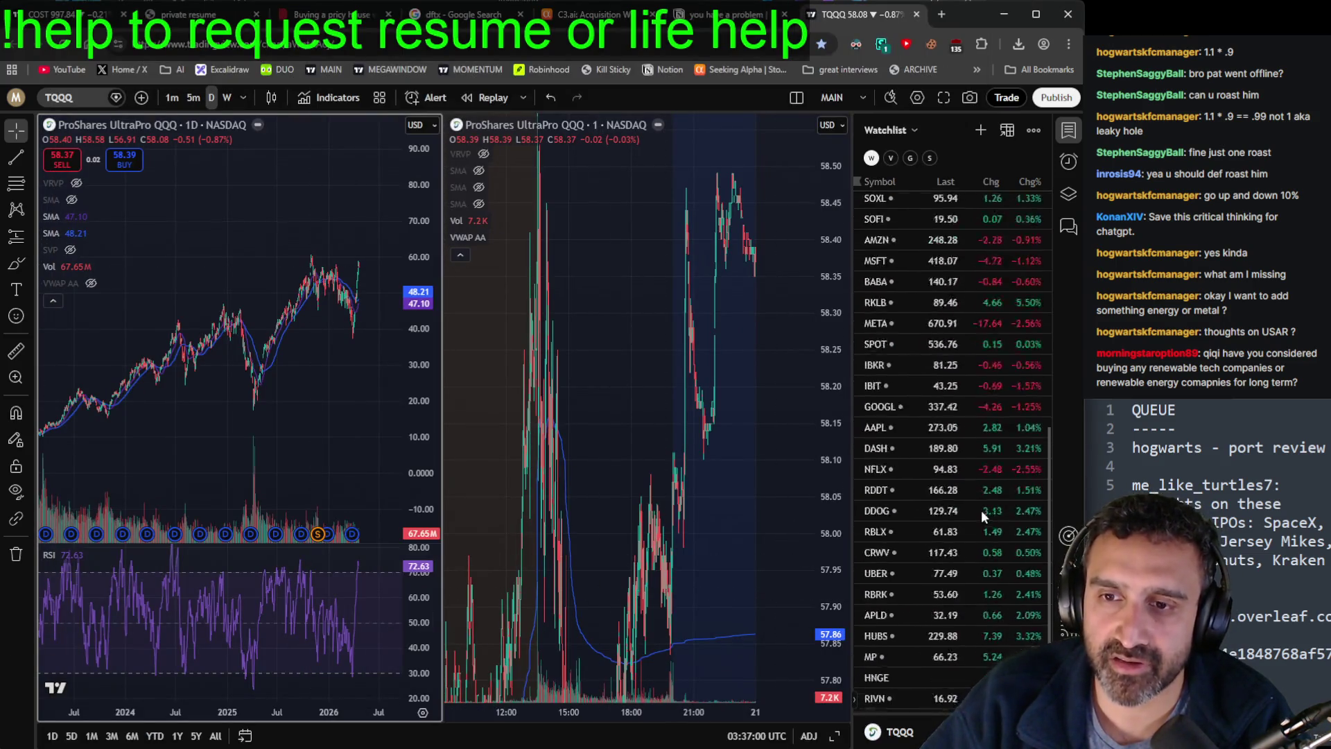
left_click(875, 657)
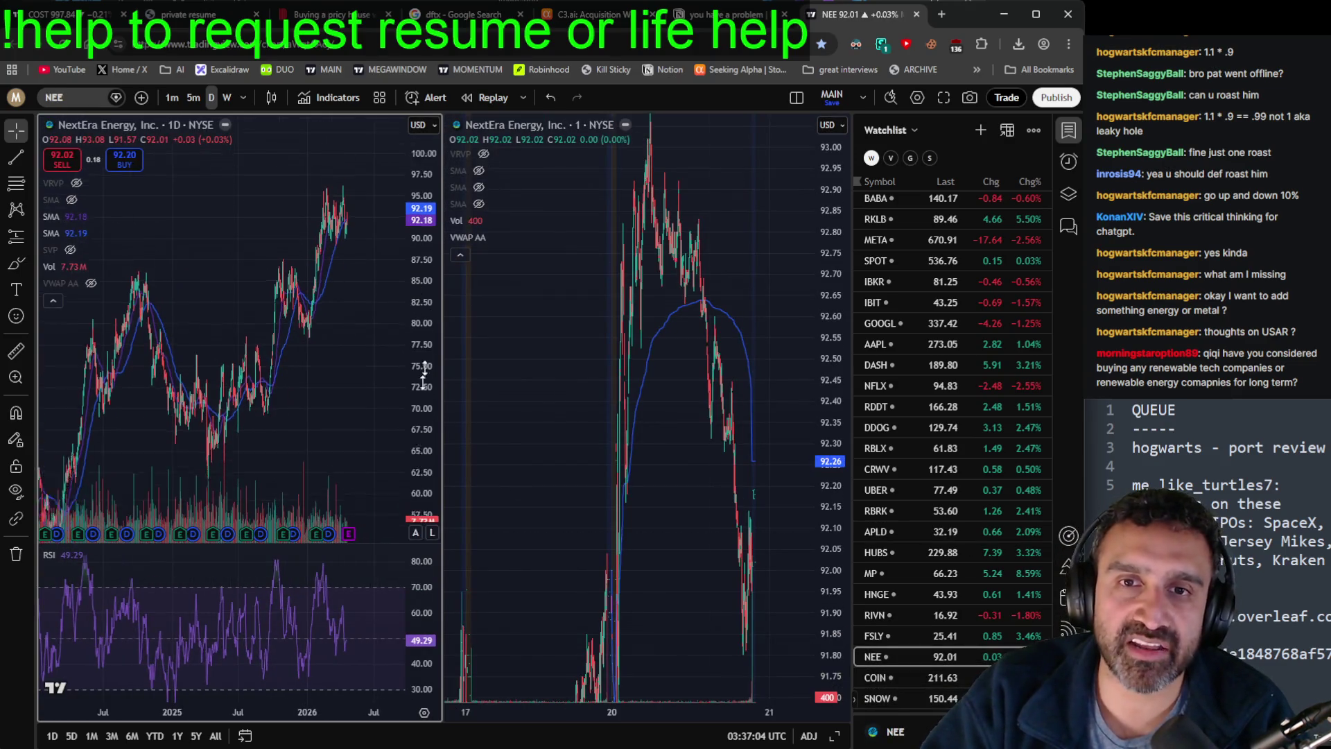
scroll(326, 388, "up", 5)
scroll(321, 321, "up", 3)
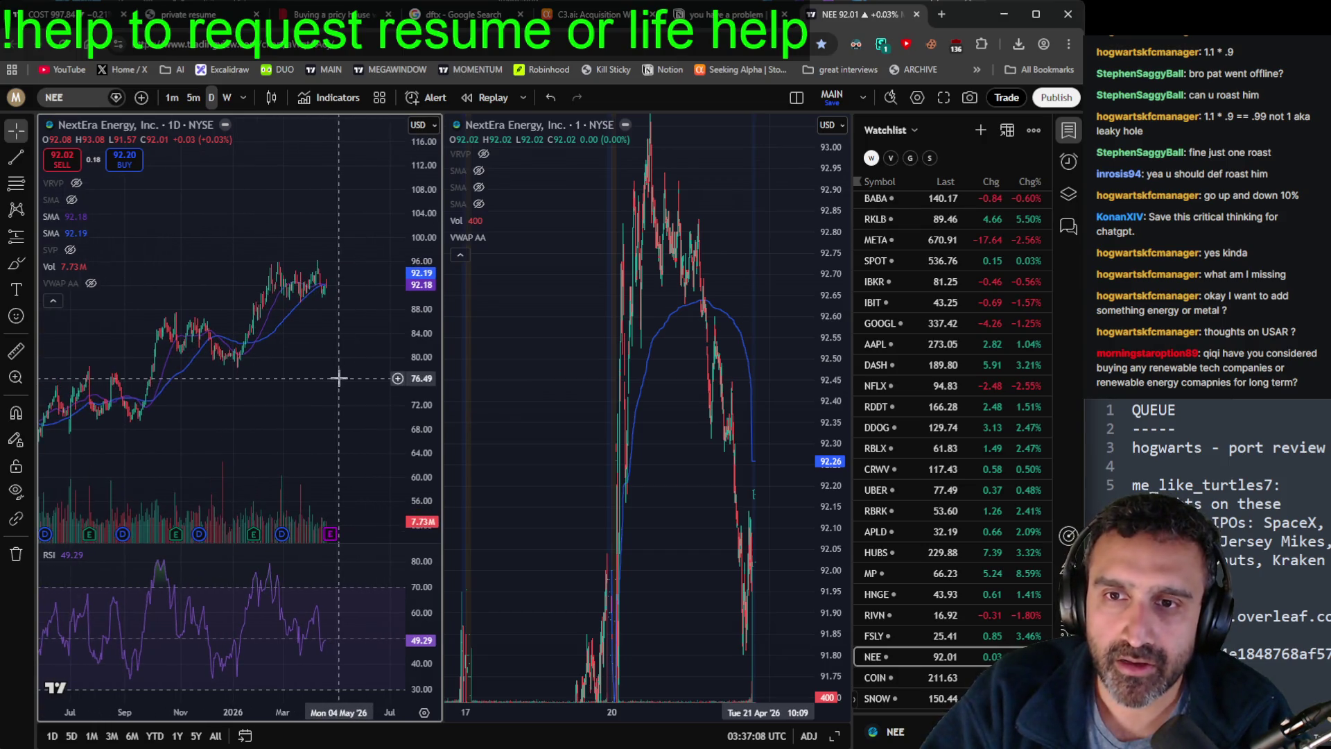
Step: Refit the one-minute NEE chart to show all bars and pan through its price history
double_click(828, 305)
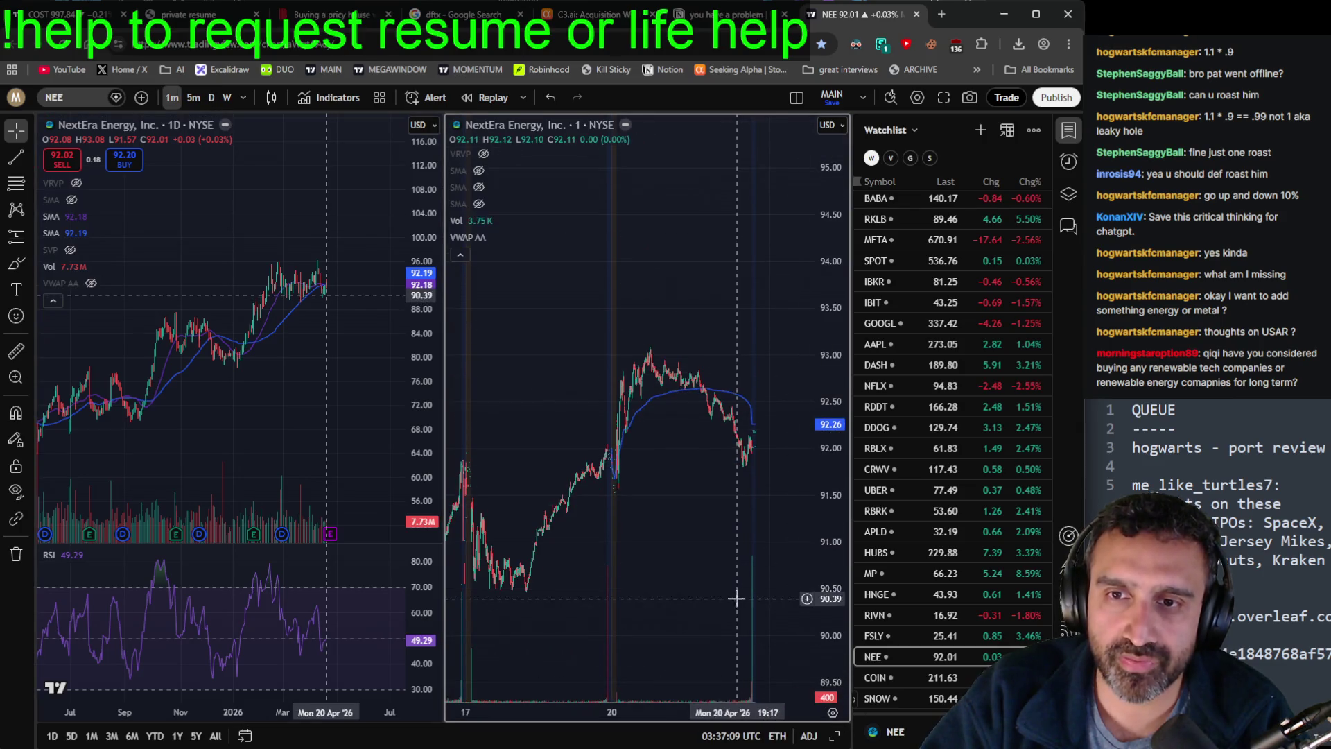
scroll(375, 464, "down", 3)
scroll(374, 464, "down", 1)
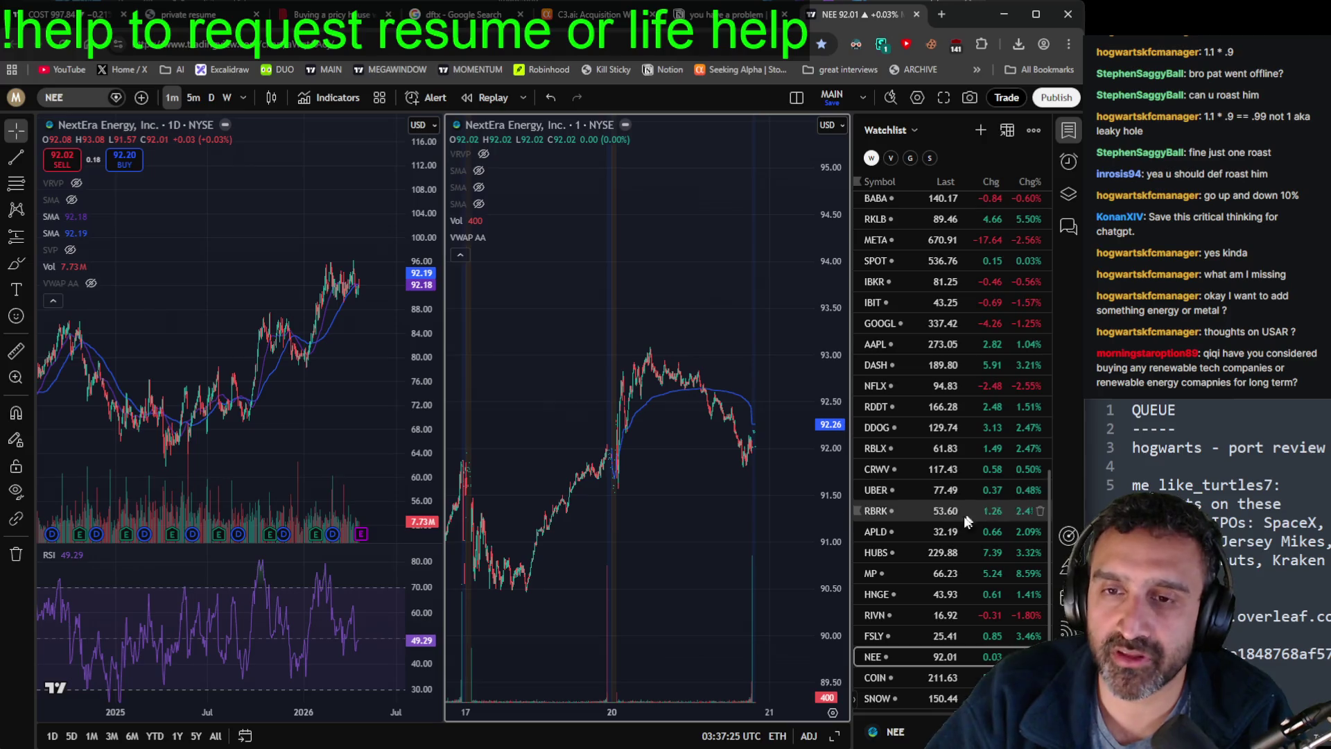
scroll(699, 497, "down", 2)
scroll(699, 497, "right", 2)
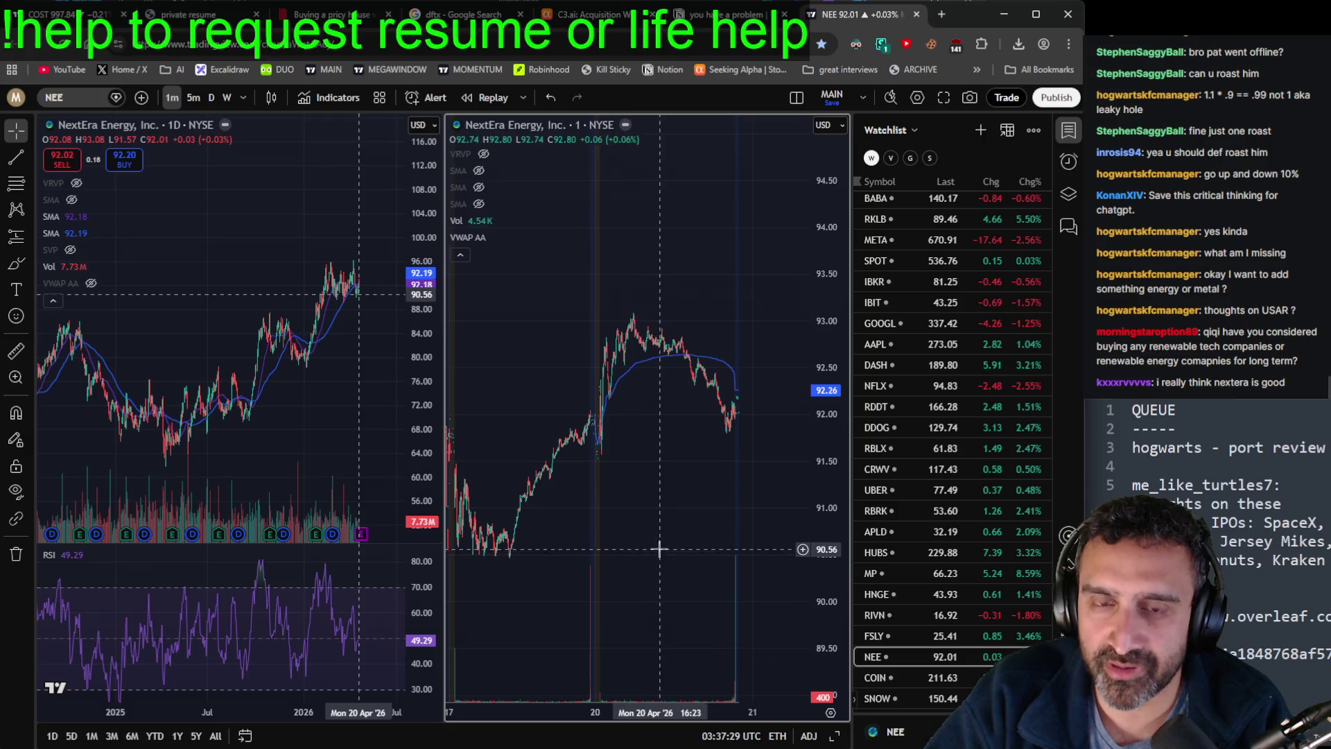
scroll(635, 562, "left", 1)
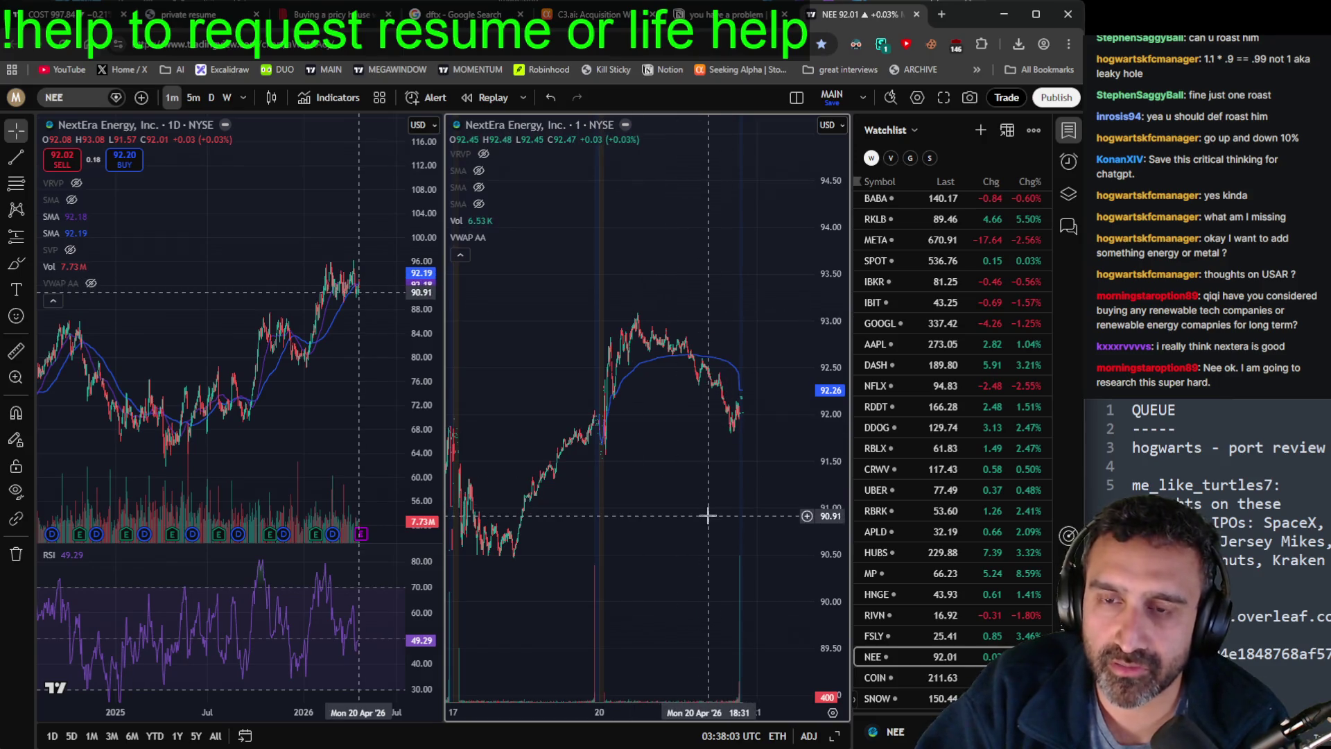
left_click(64, 97)
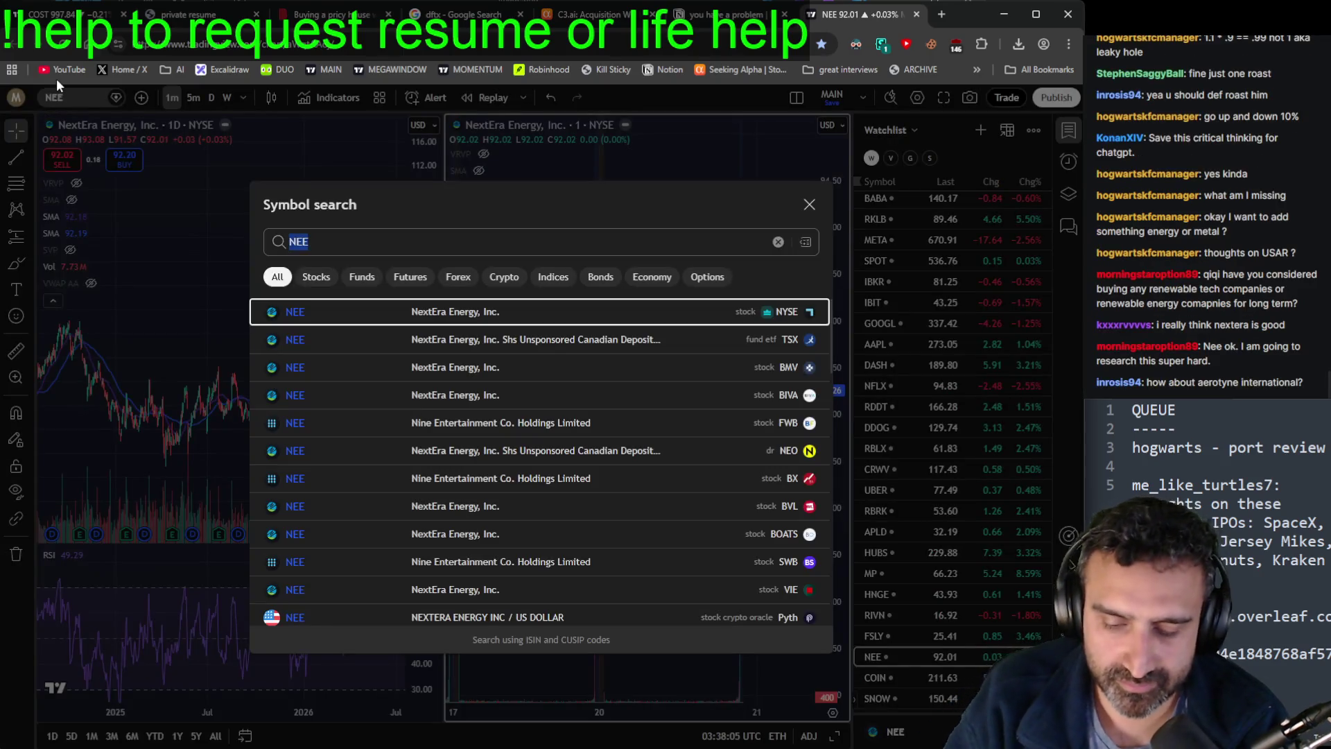
Step: Chart USAR, then switch both charts to MP Materials for comparison
type("USAR")
key("Return")
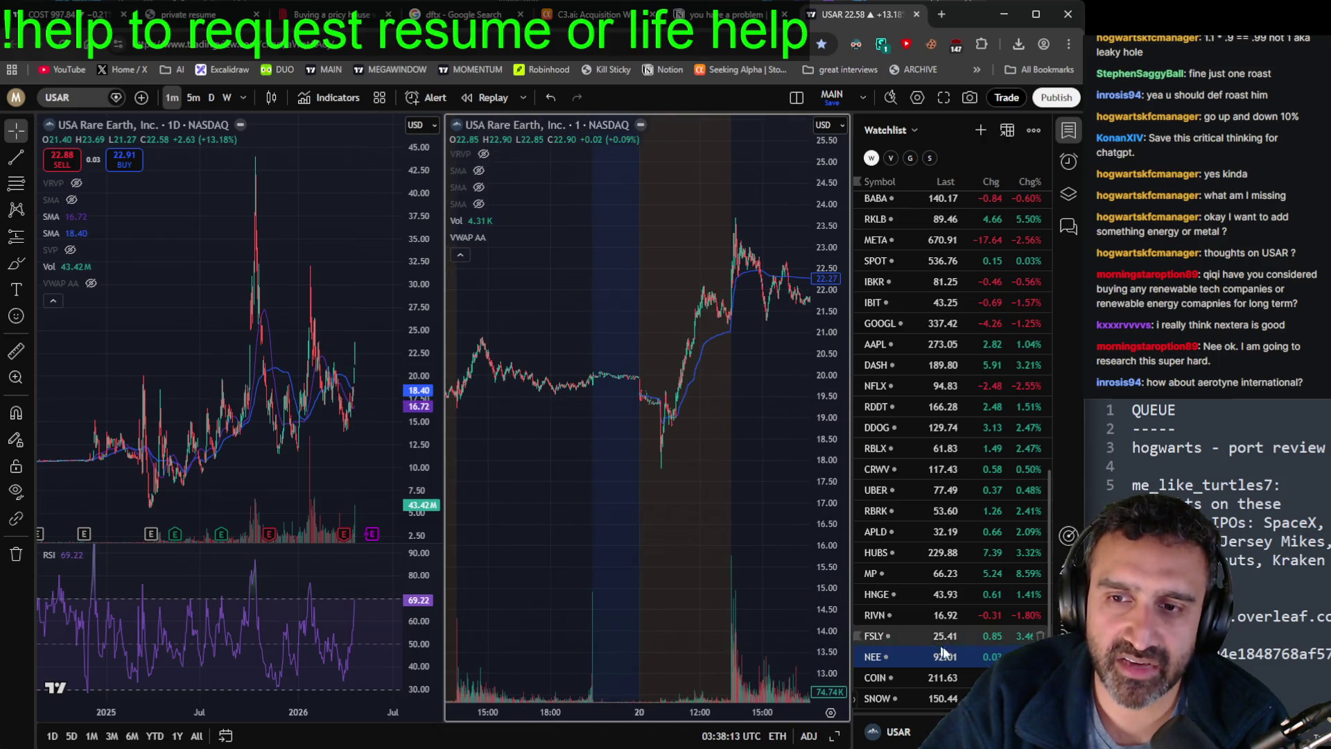
left_click(937, 575)
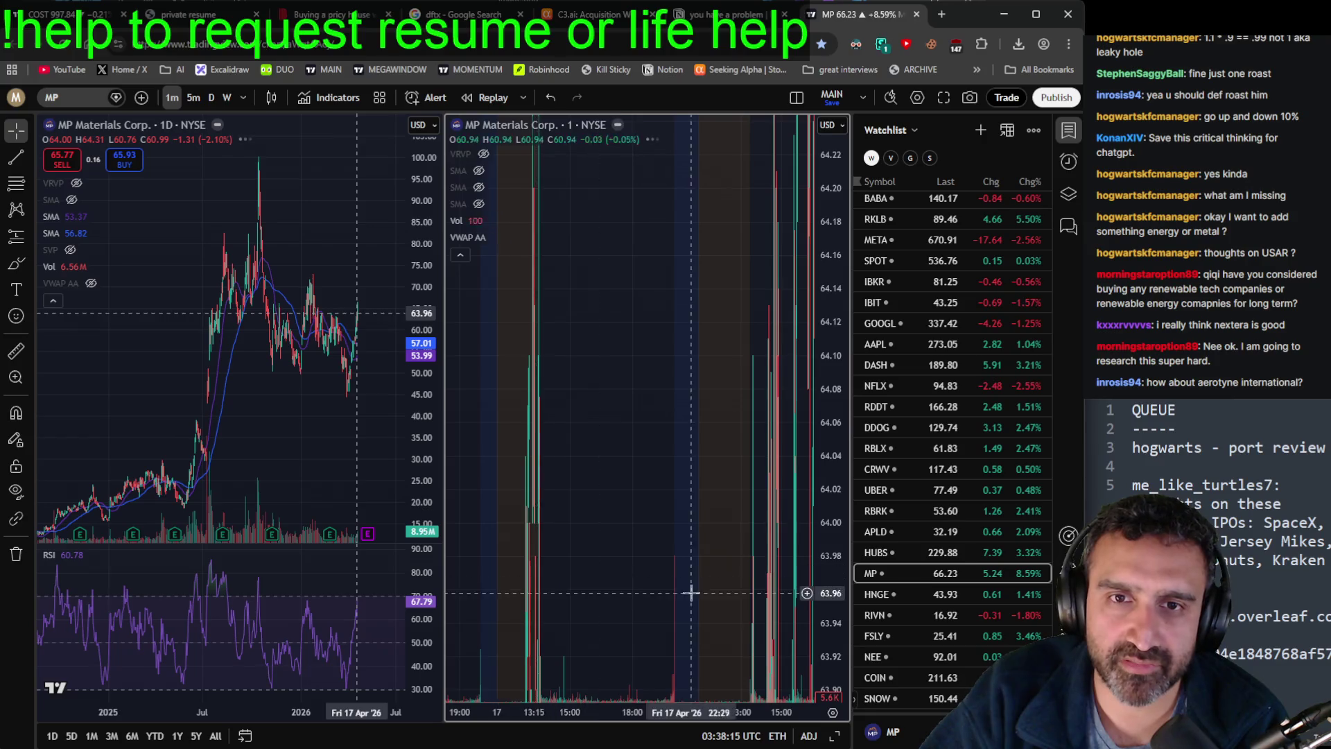
scroll(326, 437, "up", 5)
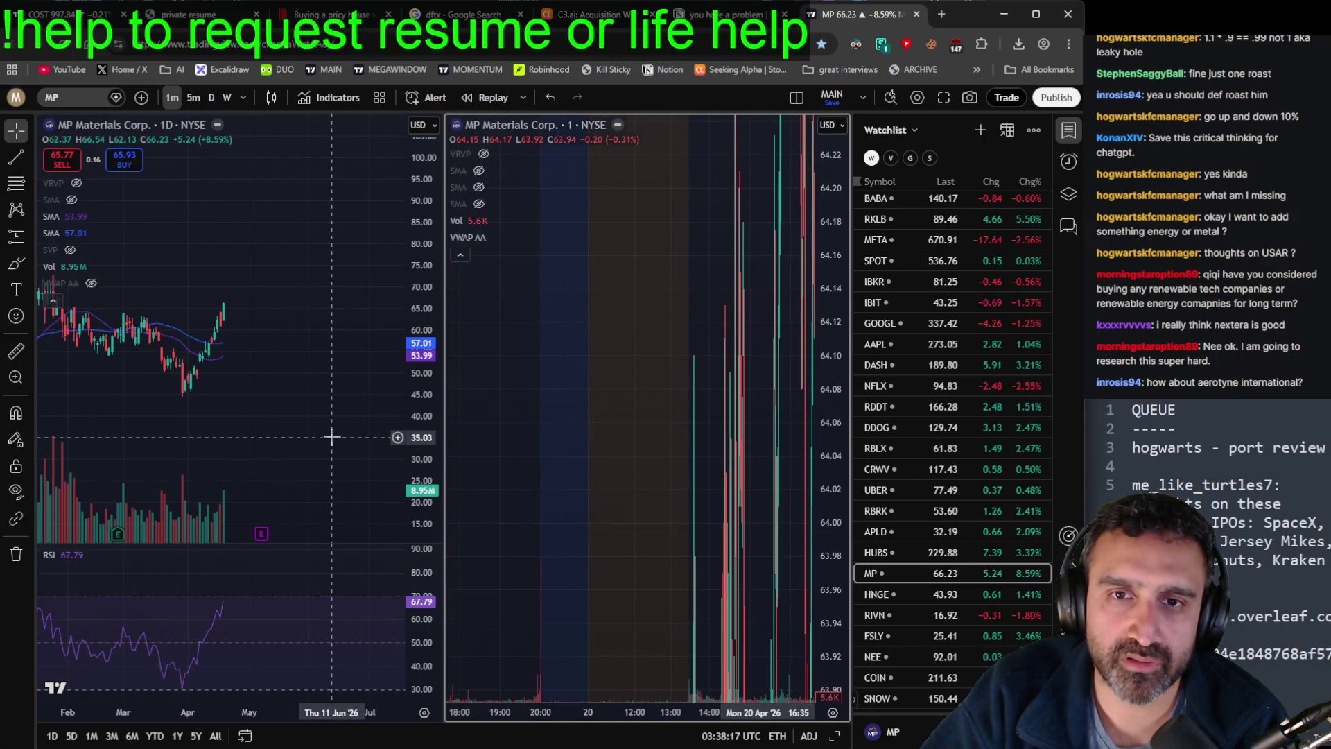
scroll(331, 437, "down", 10)
Step: Make the daily chart active and switch the charts back to USAR
left_click(404, 476)
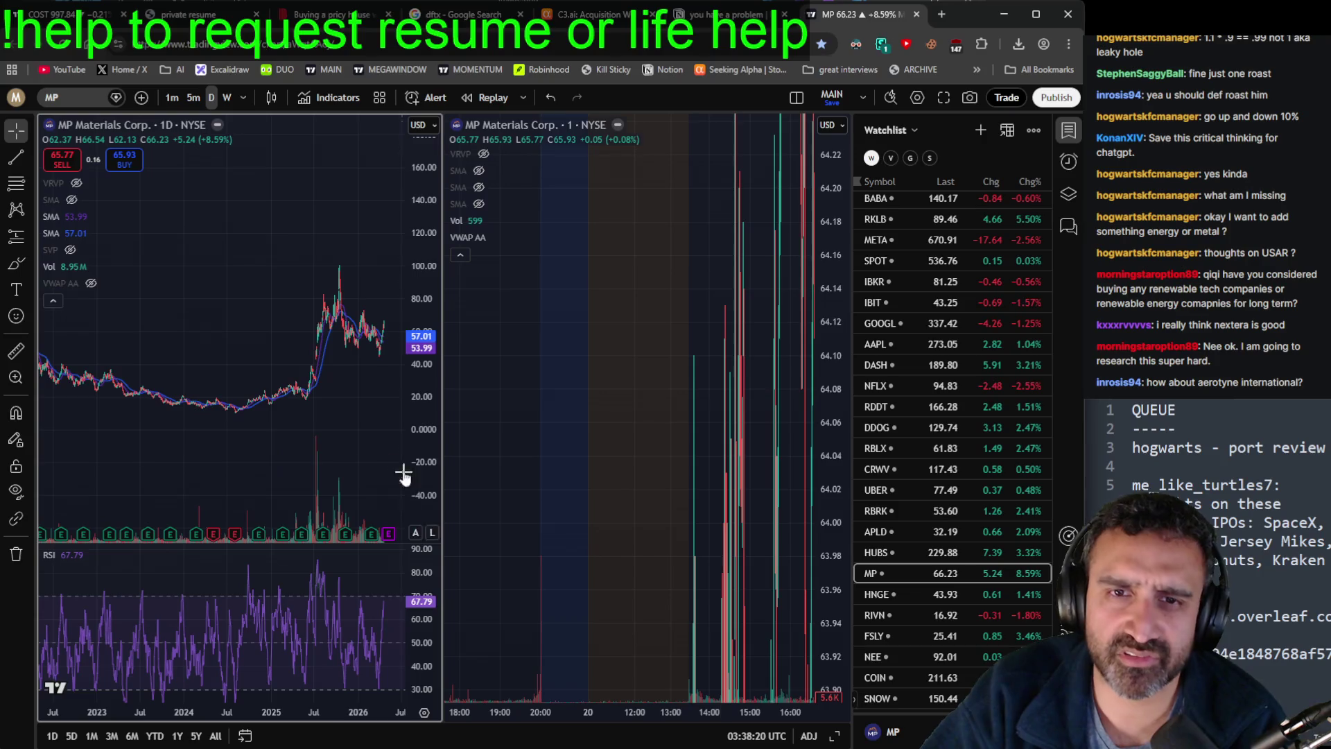
scroll(399, 440, "up", 3)
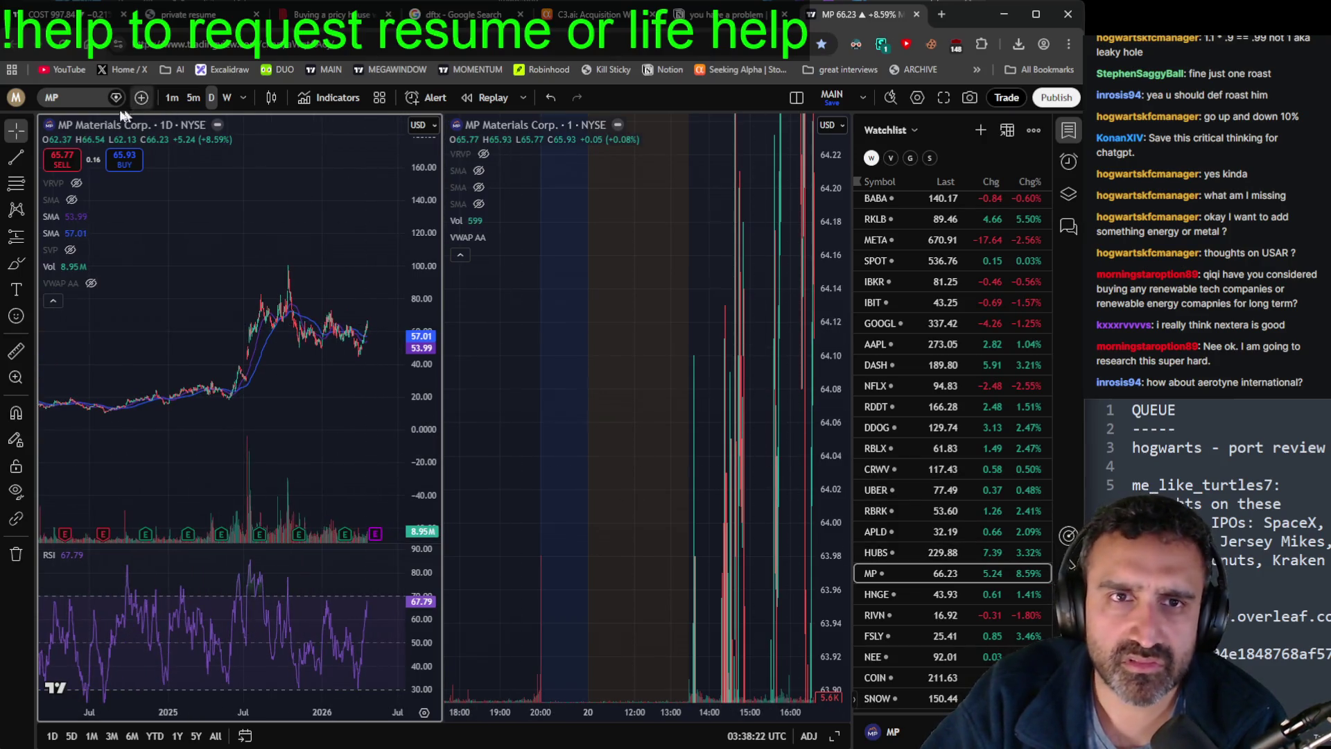
left_click(69, 101)
type("USAR")
key("Return")
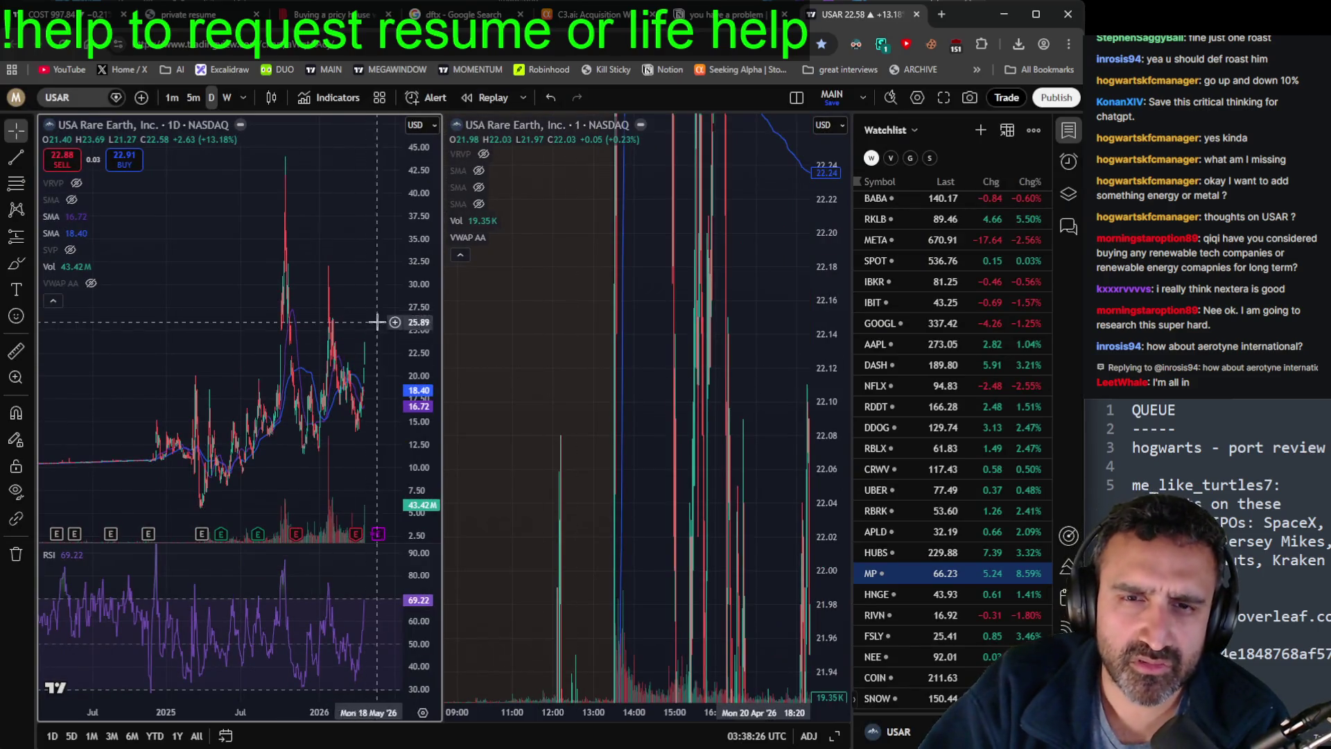
Step: Rescale the daily USAR chart's price axis, compressing then stretching the candles vertically
left_click_drag(416, 326, 403, 505)
scroll(357, 604, "up", 3)
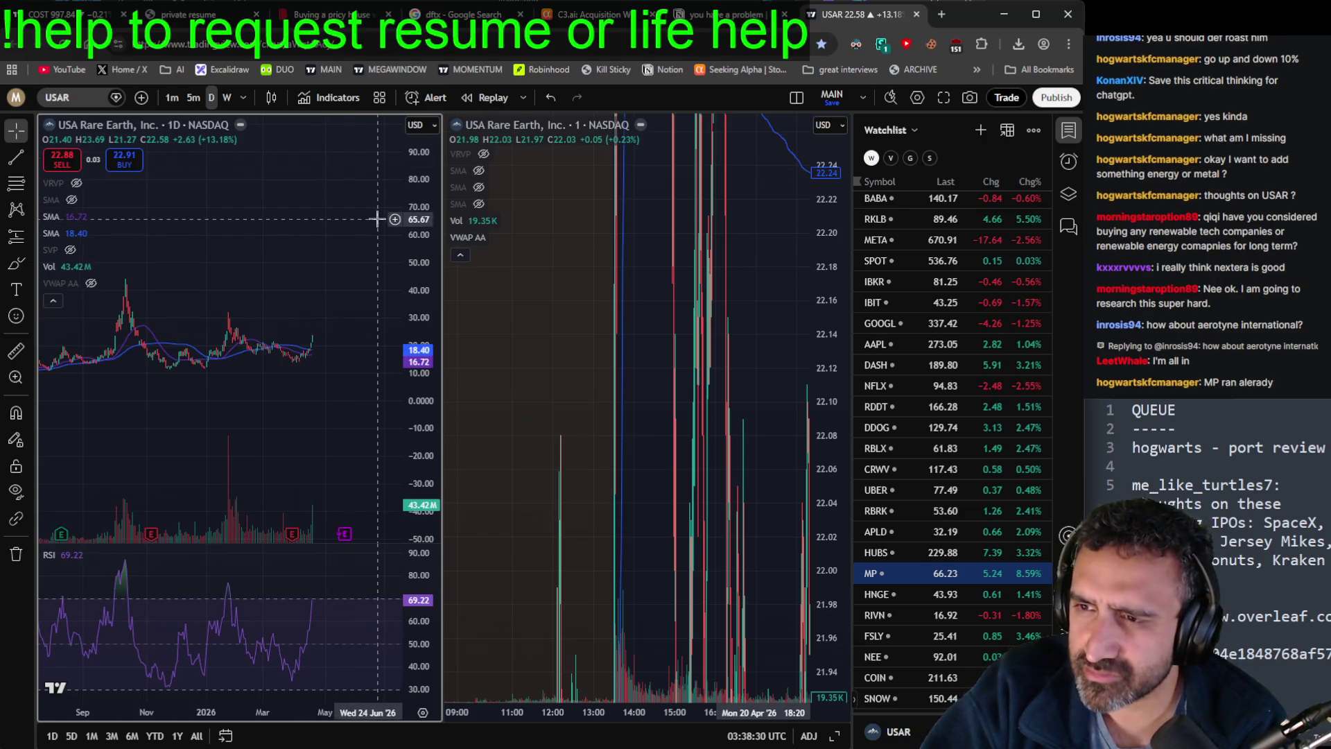
scroll(379, 360, "down", 3)
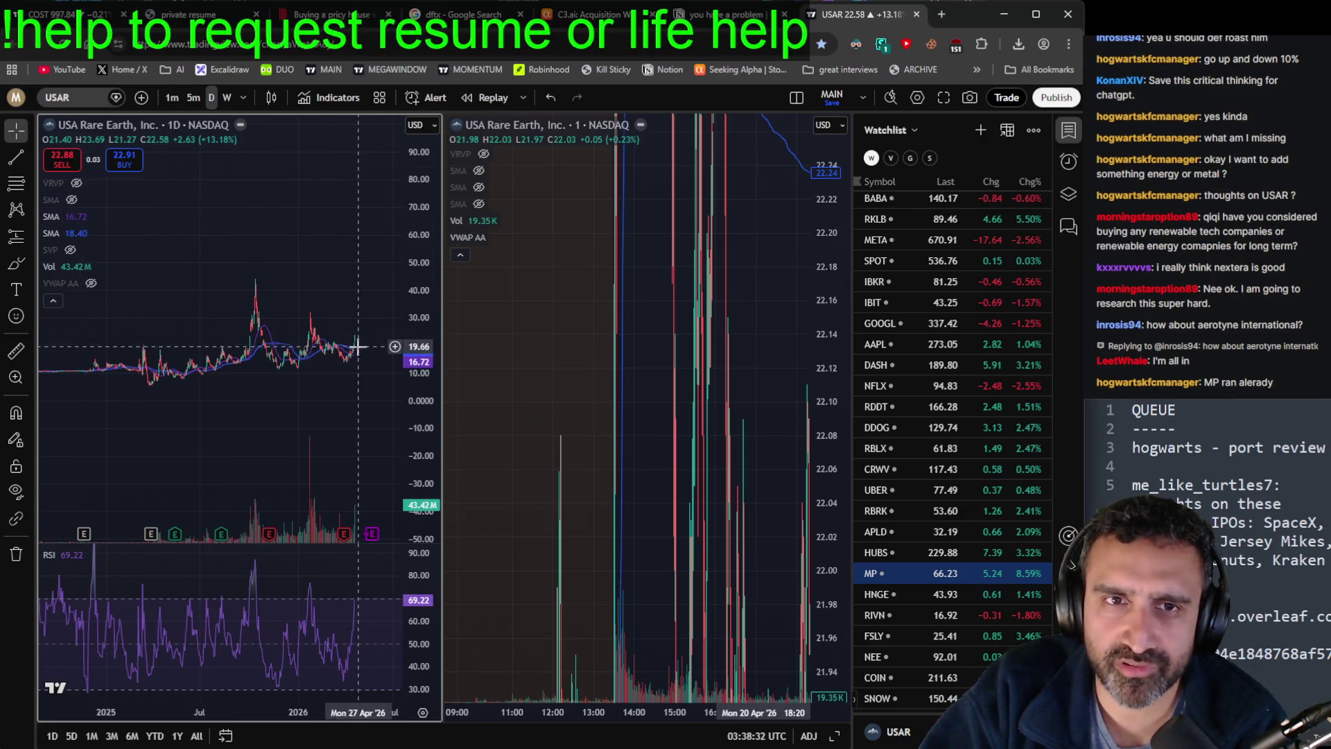
left_click_drag(416, 346, 411, 208)
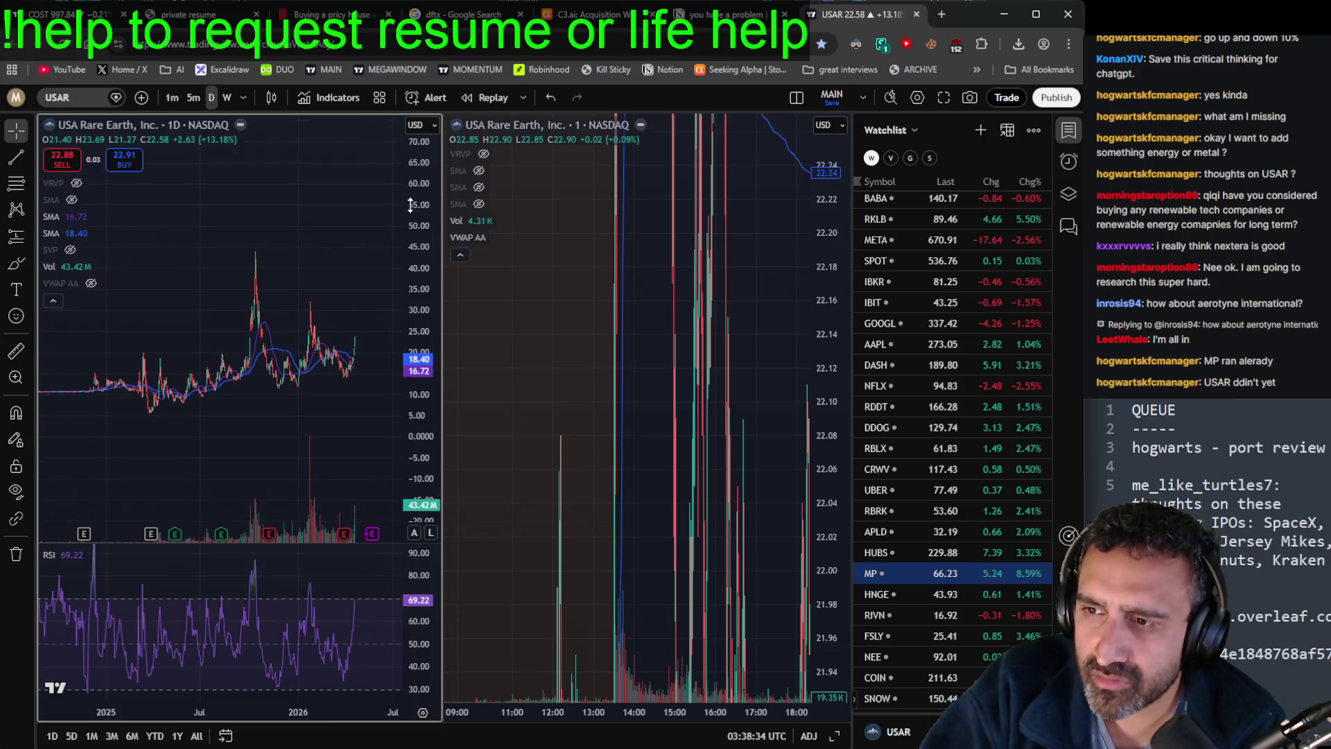
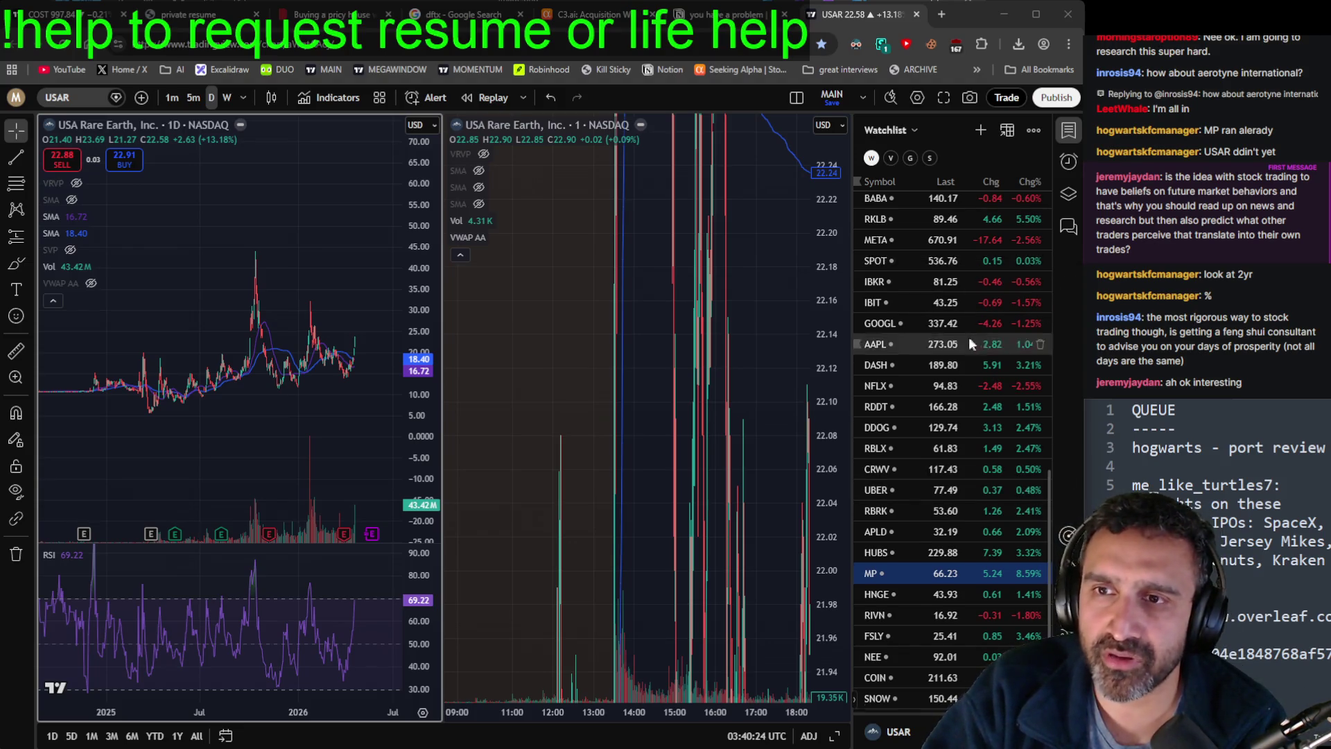
Step: Swap the USAR symbol for US02Y to load the 2-year government bond yield chart
scroll(978, 374, "up", 10)
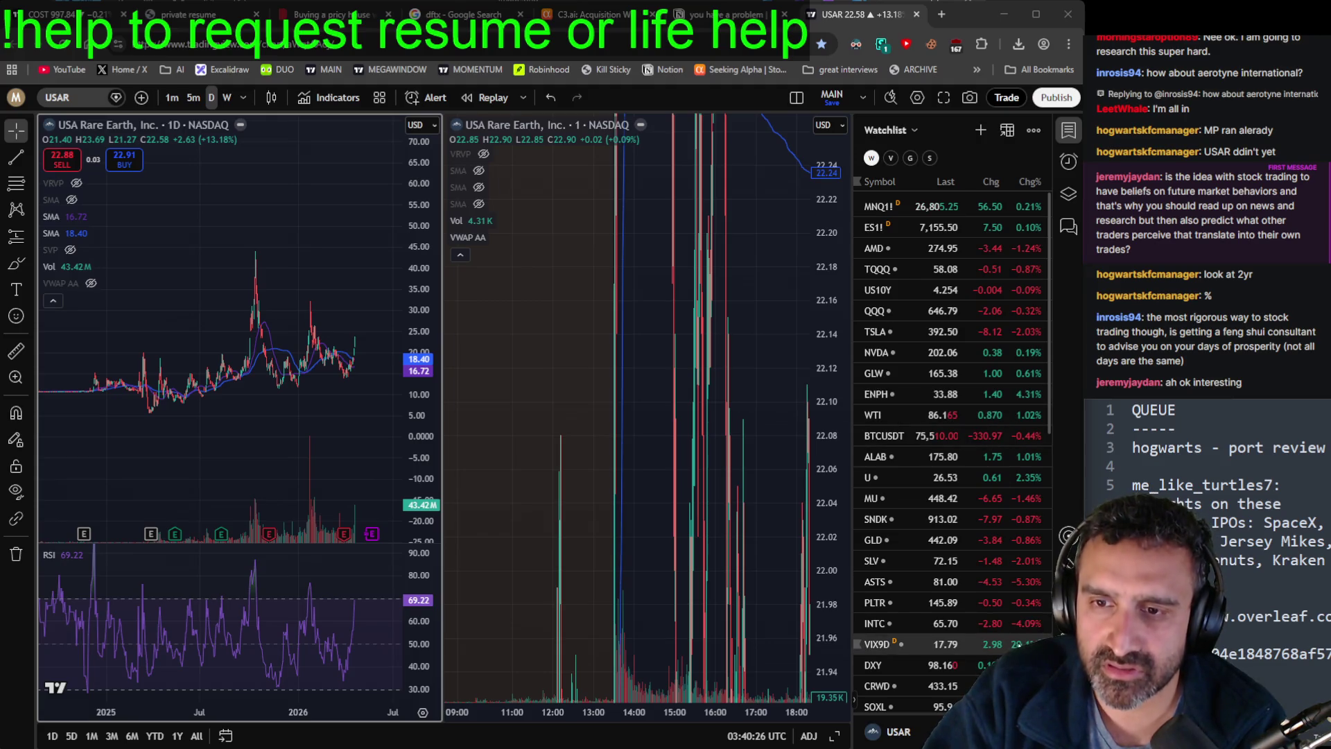
scroll(1011, 630, "down", 1)
scroll(997, 609, "down", 3)
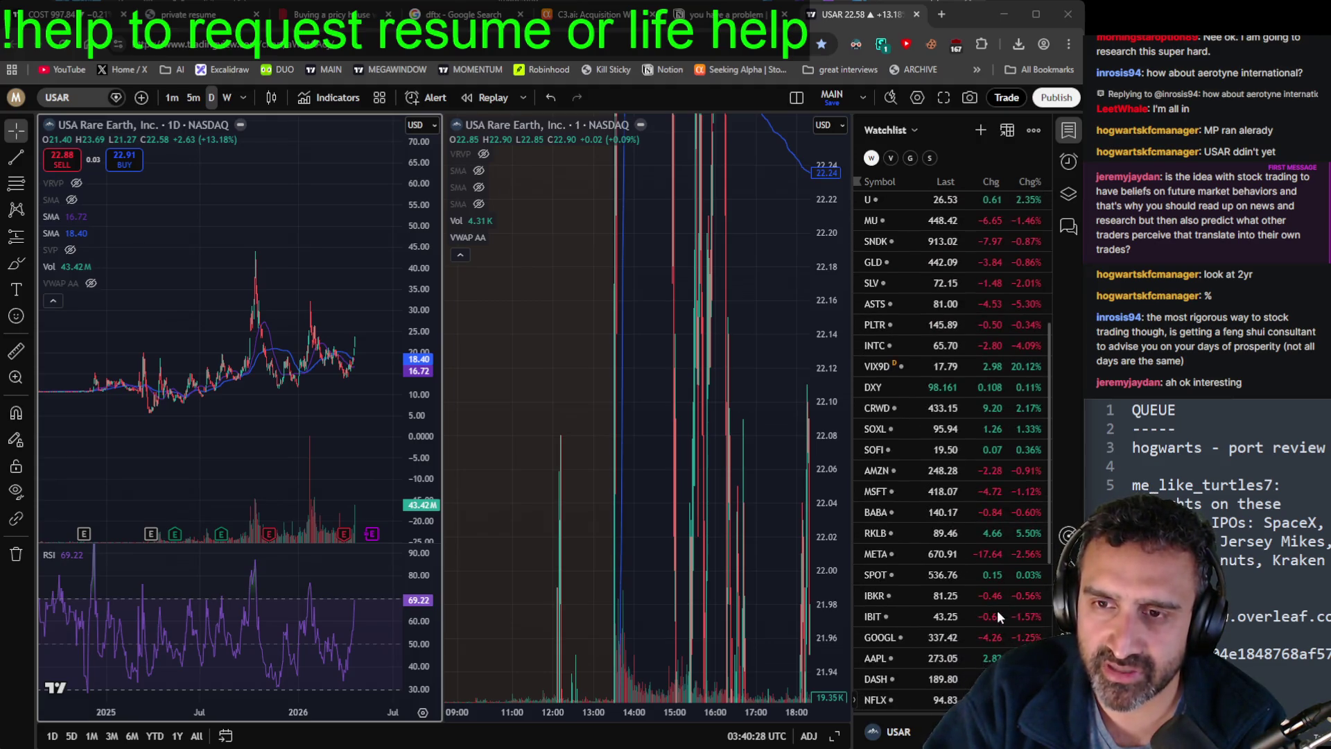
left_click(86, 101)
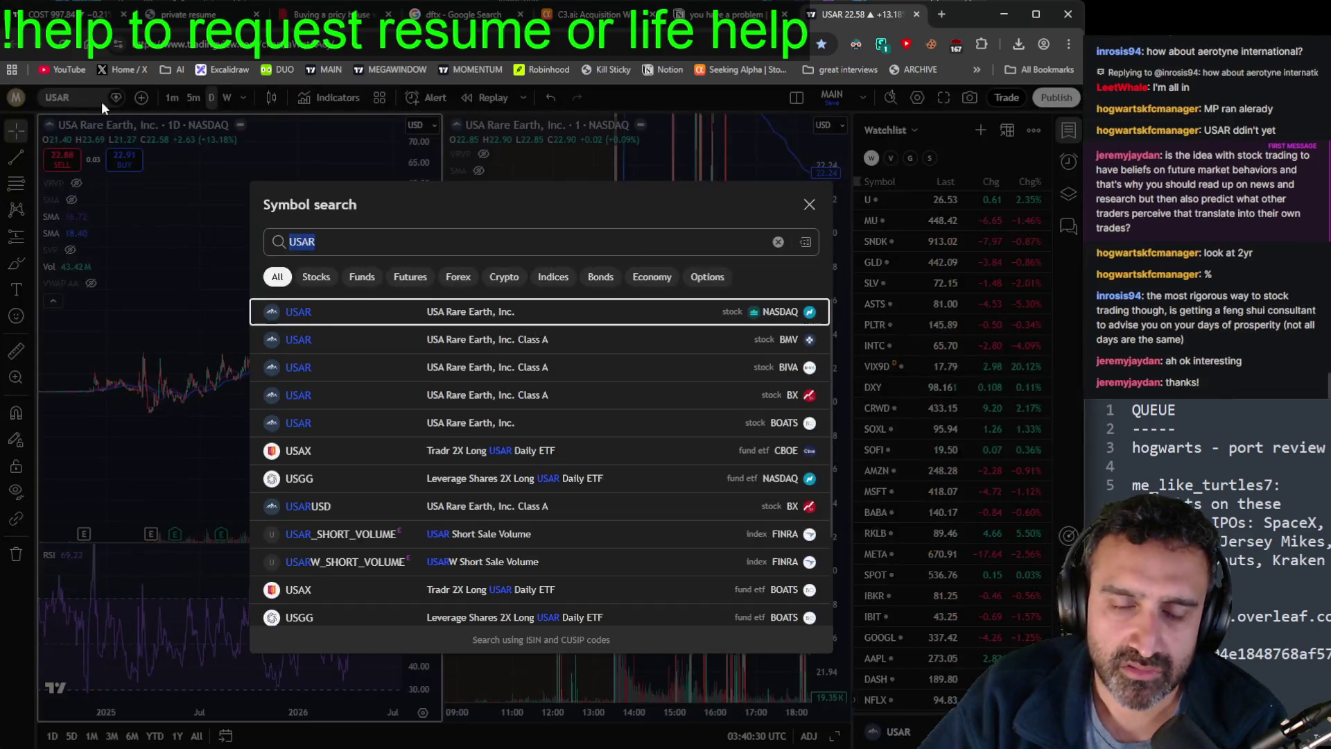
key("BackSpace")
key("BackSpace")
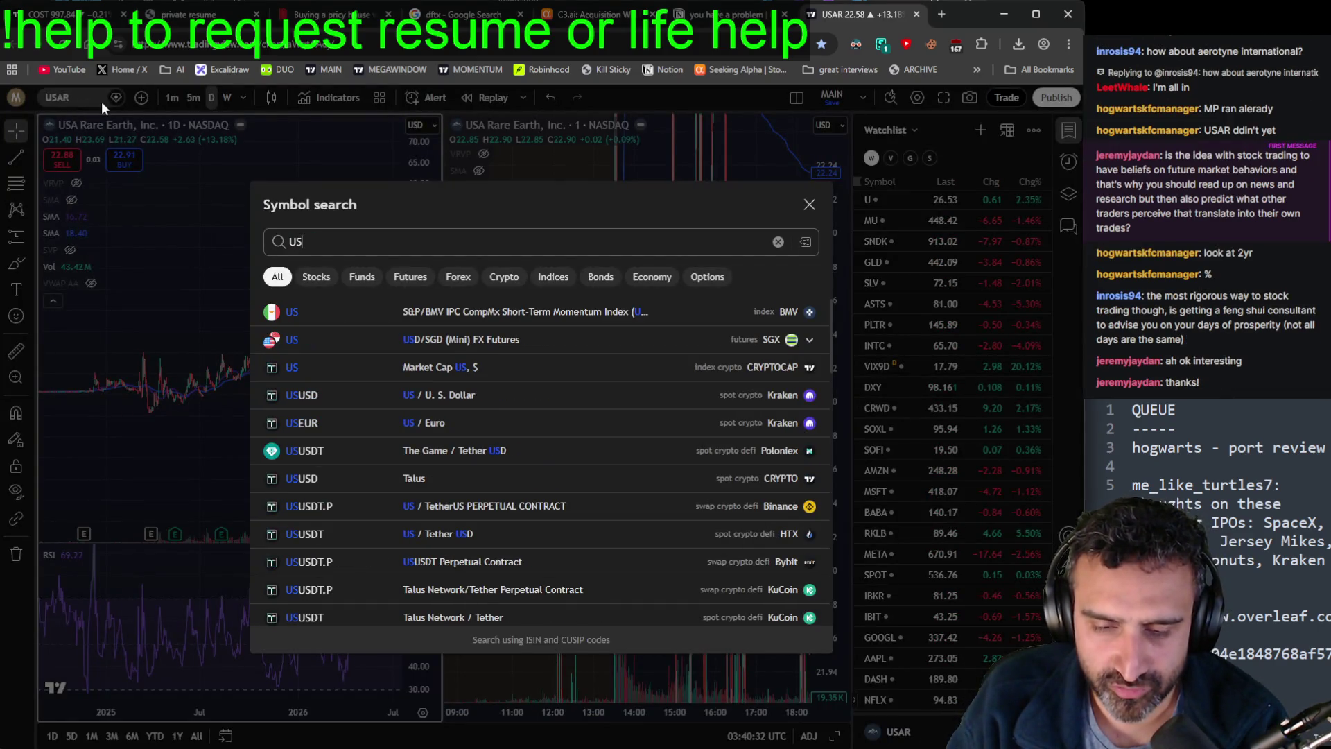
type("02Y")
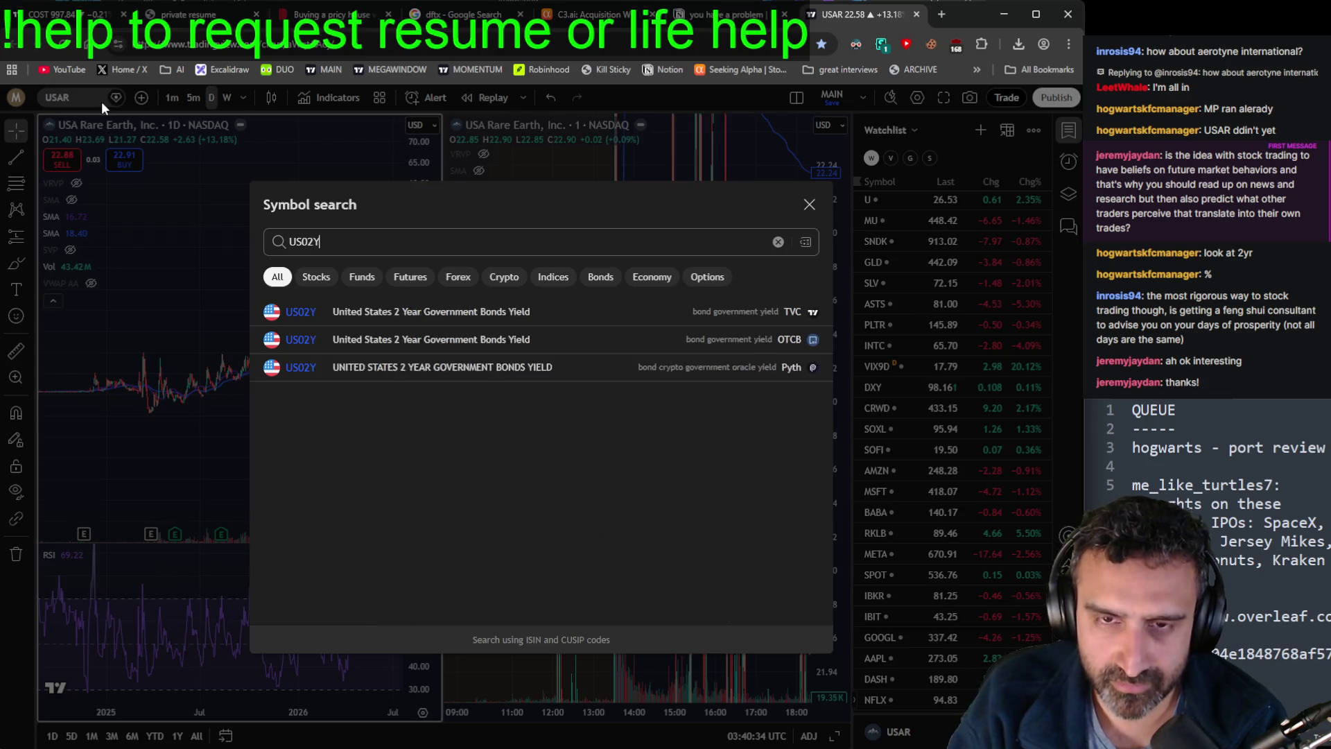
key("Return")
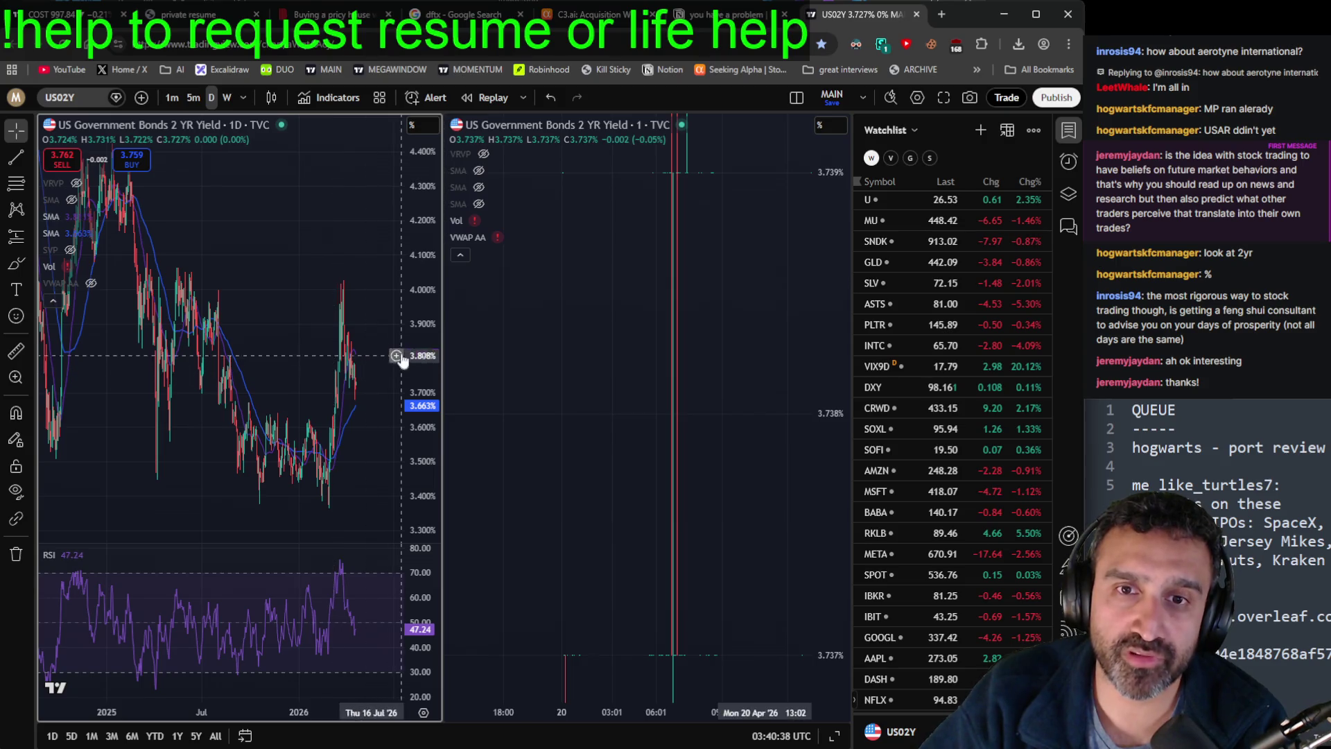
Step: Zoom and pan the daily US02Y chart to recent swings, then bring up the holdings screenshot
scroll(276, 327, "up", 3)
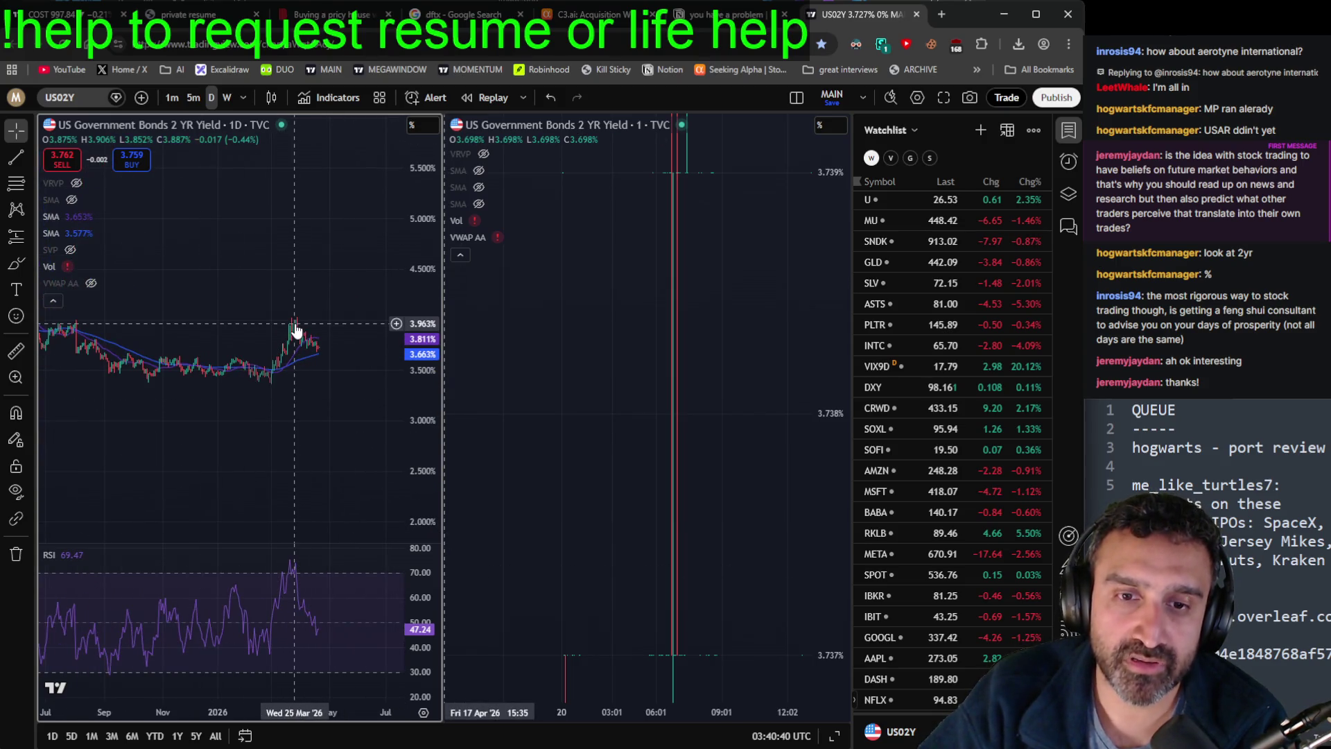
mouse_move(298, 316)
left_mouse_down()
mouse_move(317, 164)
mouse_move(330, 256)
left_mouse_up()
scroll(312, 337, "up", 2)
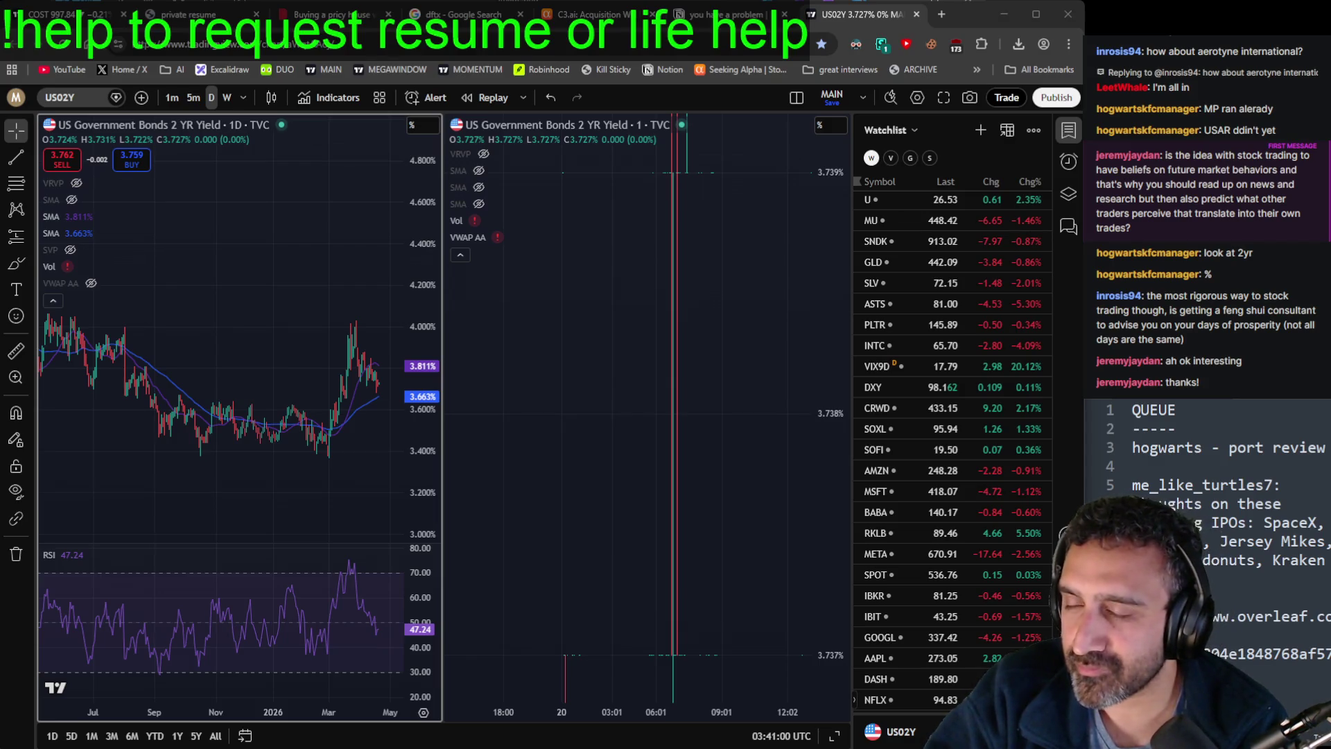
left_click(547, 238)
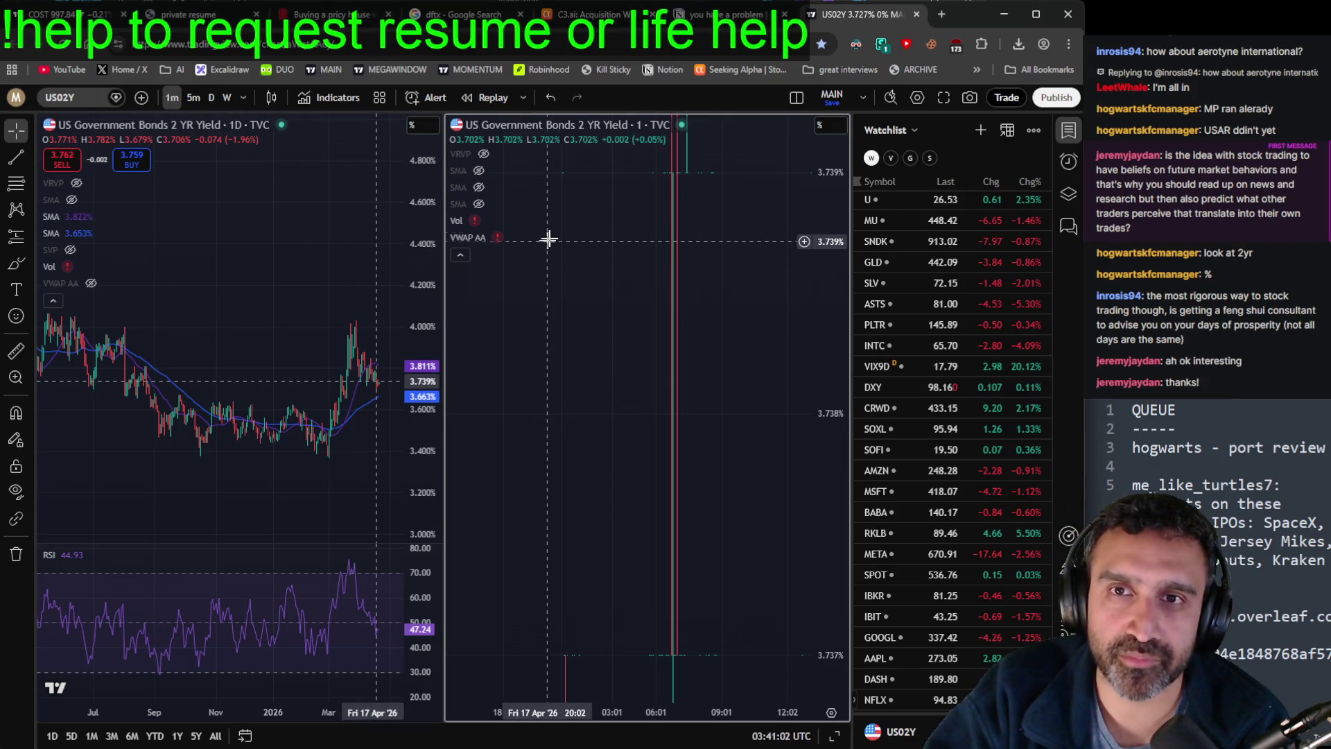
key("alt+Tab")
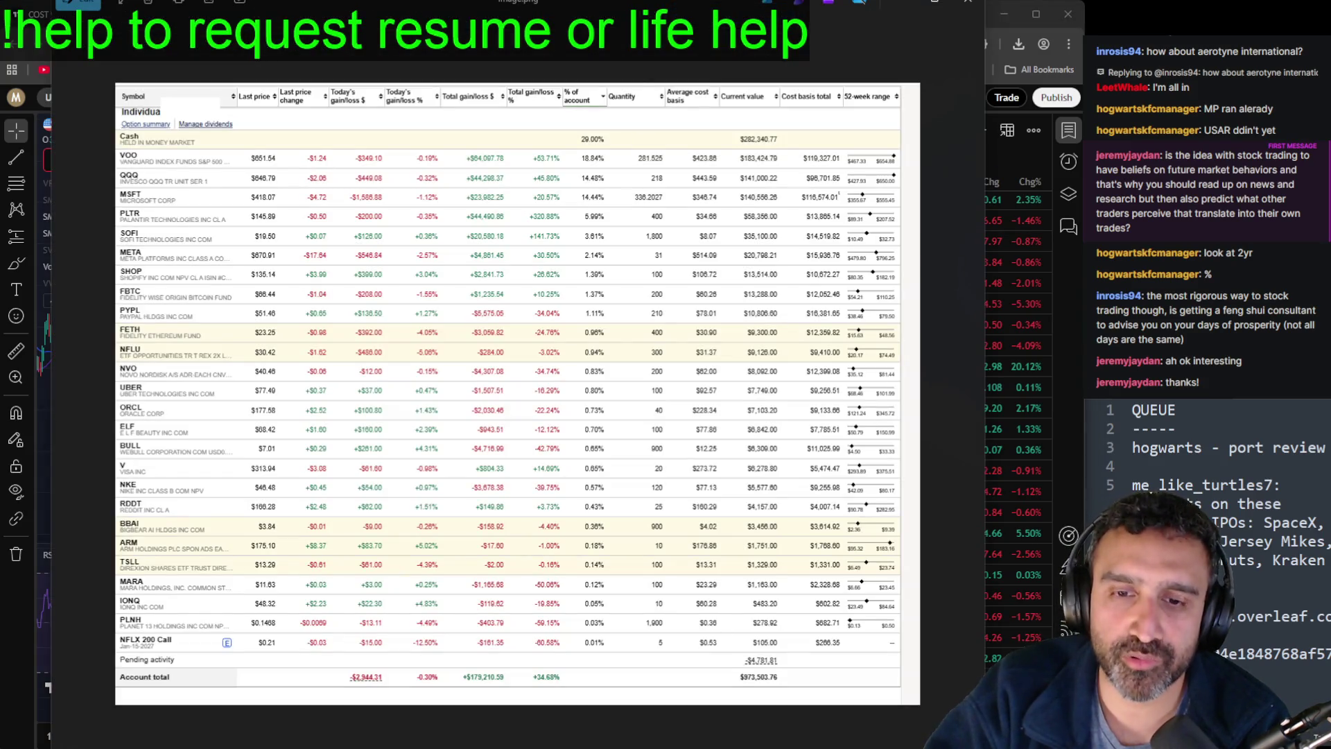
Step: Bring up the ACTION PLAN notes, then enlarge the shared S&P 500 midterm seasonal chart
key("alt+Tab")
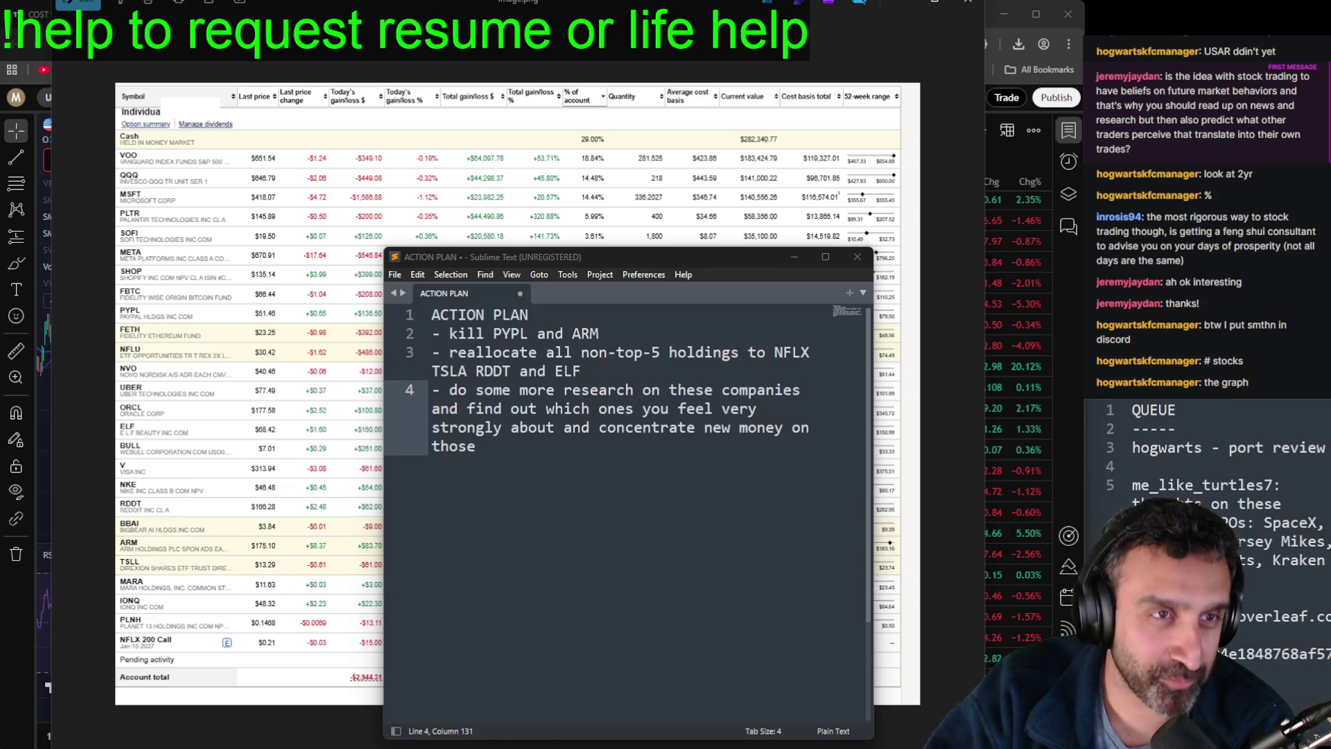
key("alt+Tab")
left_click(485, 312)
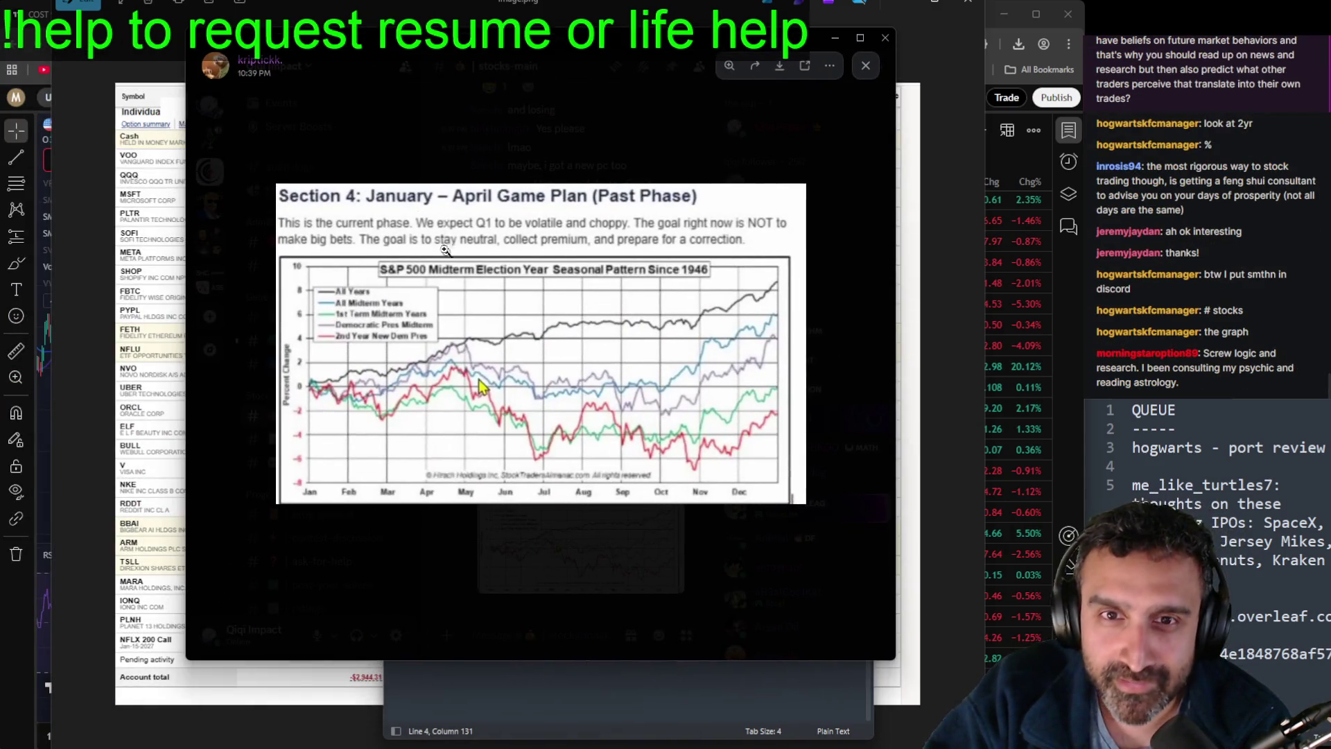